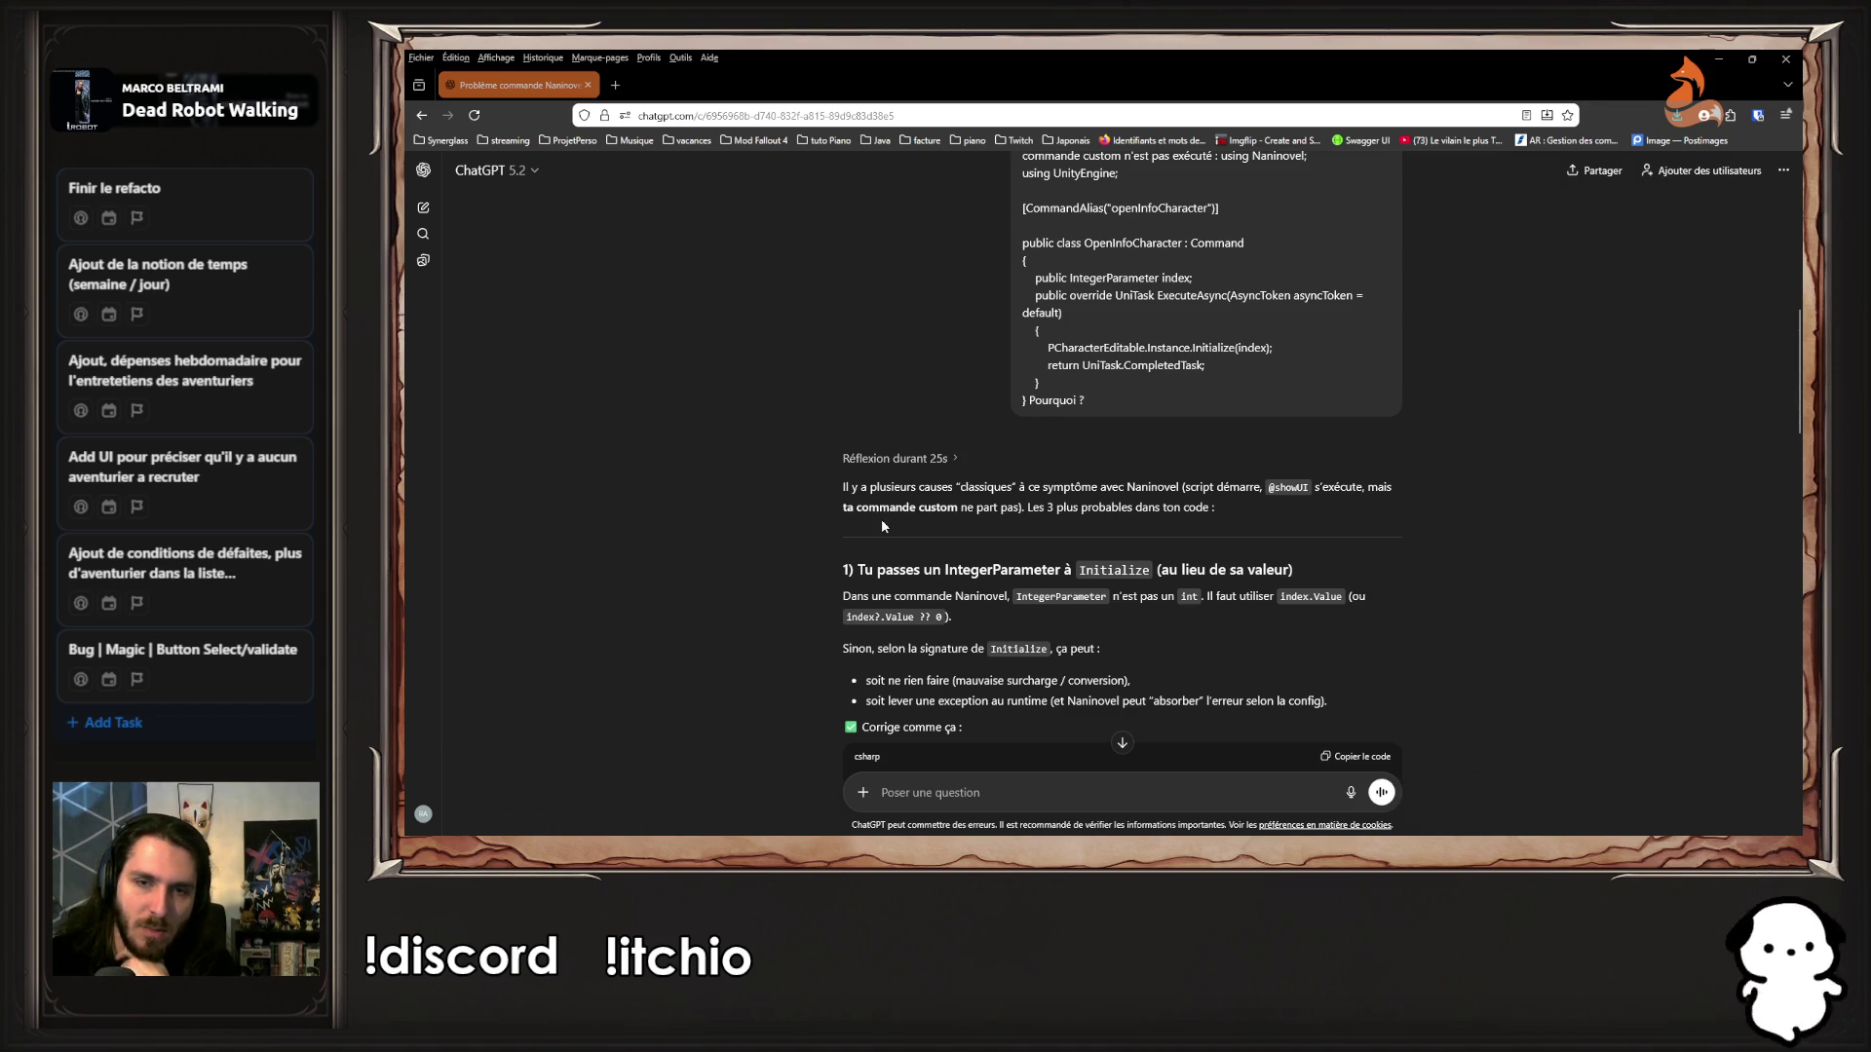
# Read ChatGPT's fix suggesting index.Value be passed to Initialize, then return to VS Code
pyautogui.scroll(-1, 880, 518)
pyautogui.moveTo(797, 474)
pyautogui.mouseDown()
pyautogui.moveTo(1076, 482)
pyautogui.moveTo(1191, 571)
pyautogui.mouseUp()
pyautogui.click(1190, 541)
pyautogui.scroll(-2, 1190, 549)
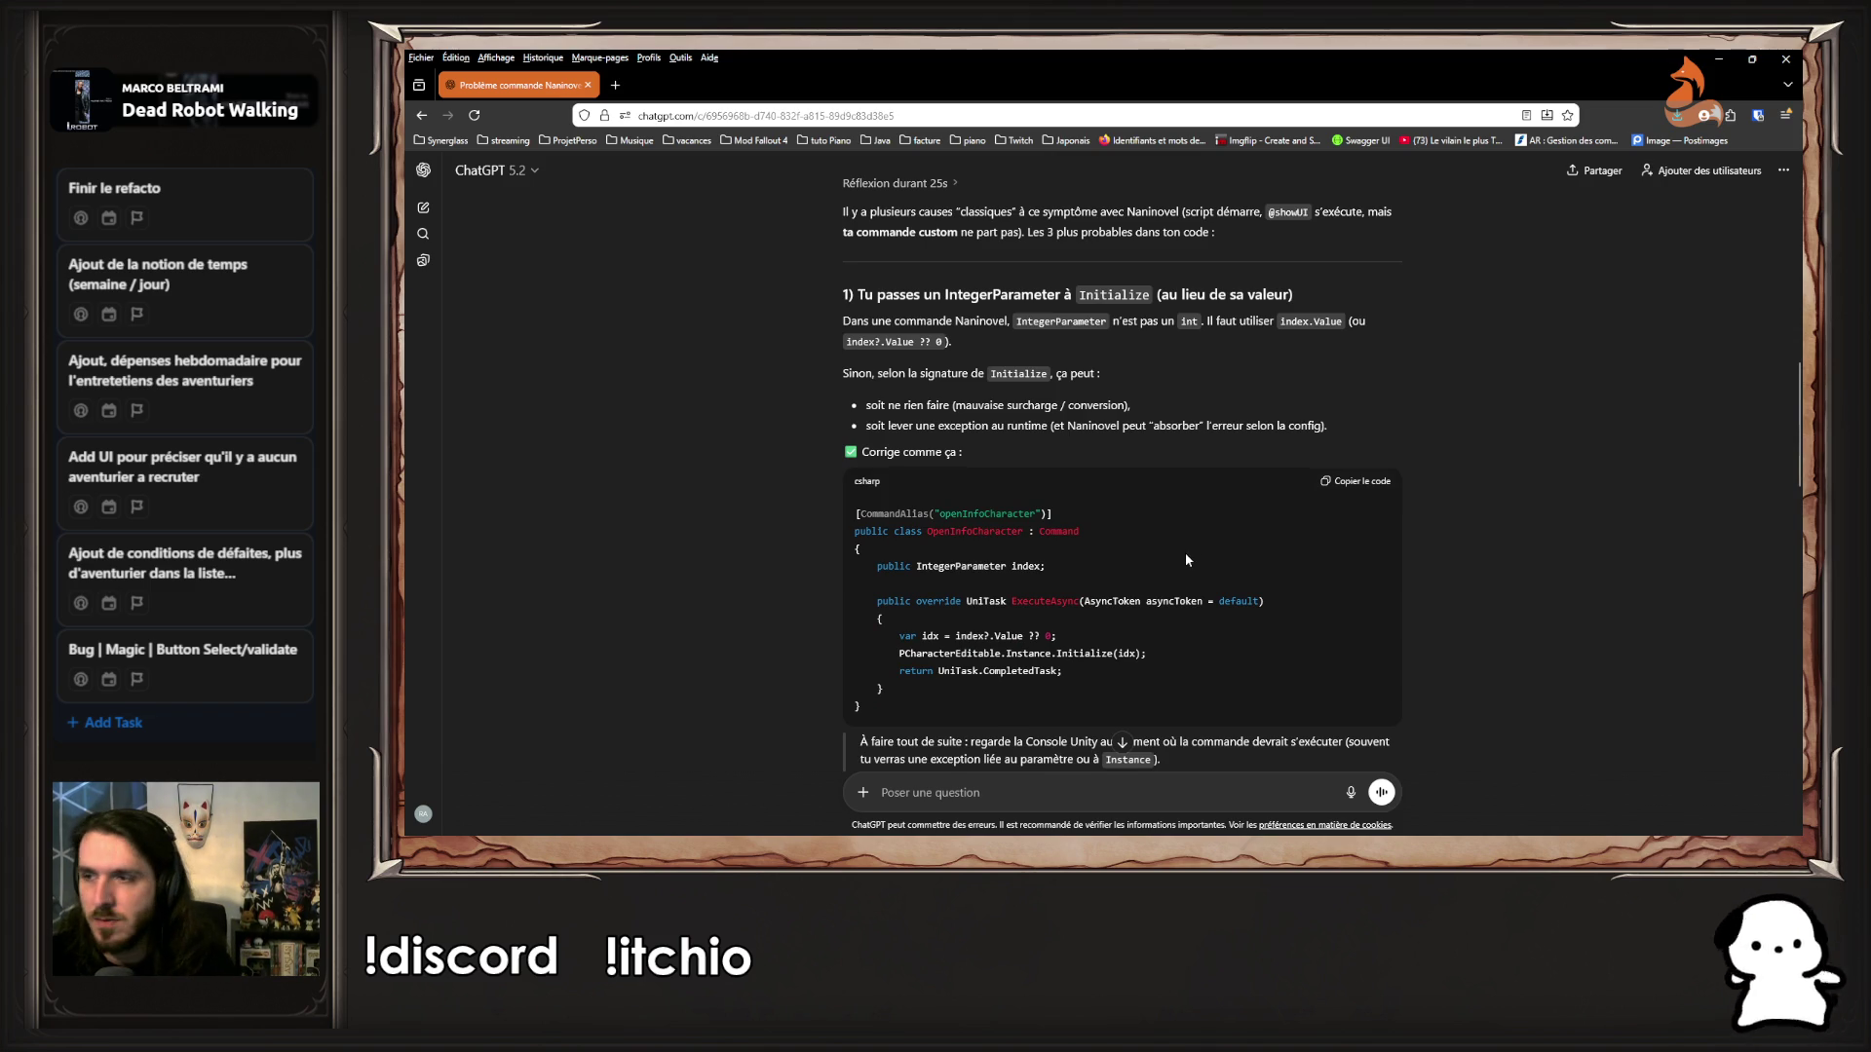
pyautogui.hotkey('alt', 'Tab')
# Start editing the Initialize(index) call on line 11, checking ChatGPT's suggestion
pyautogui.click(1184, 560)
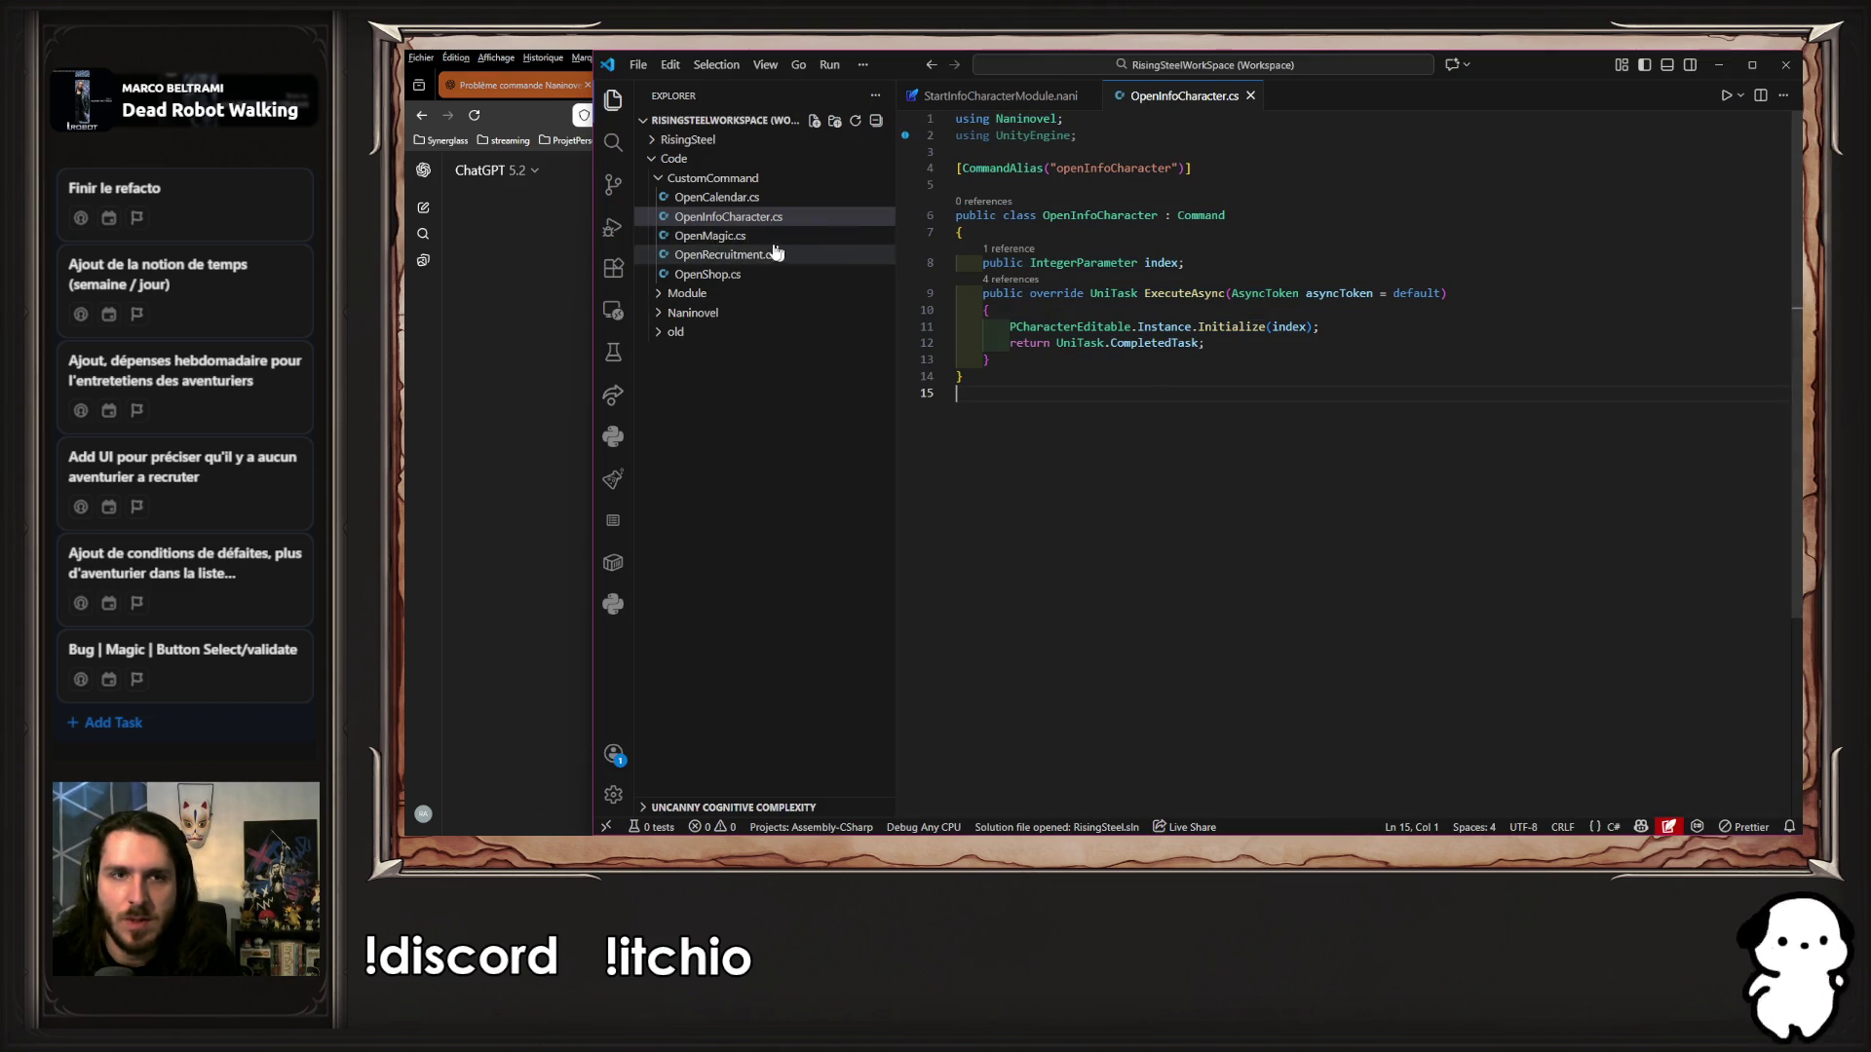
pyautogui.click(1307, 326)
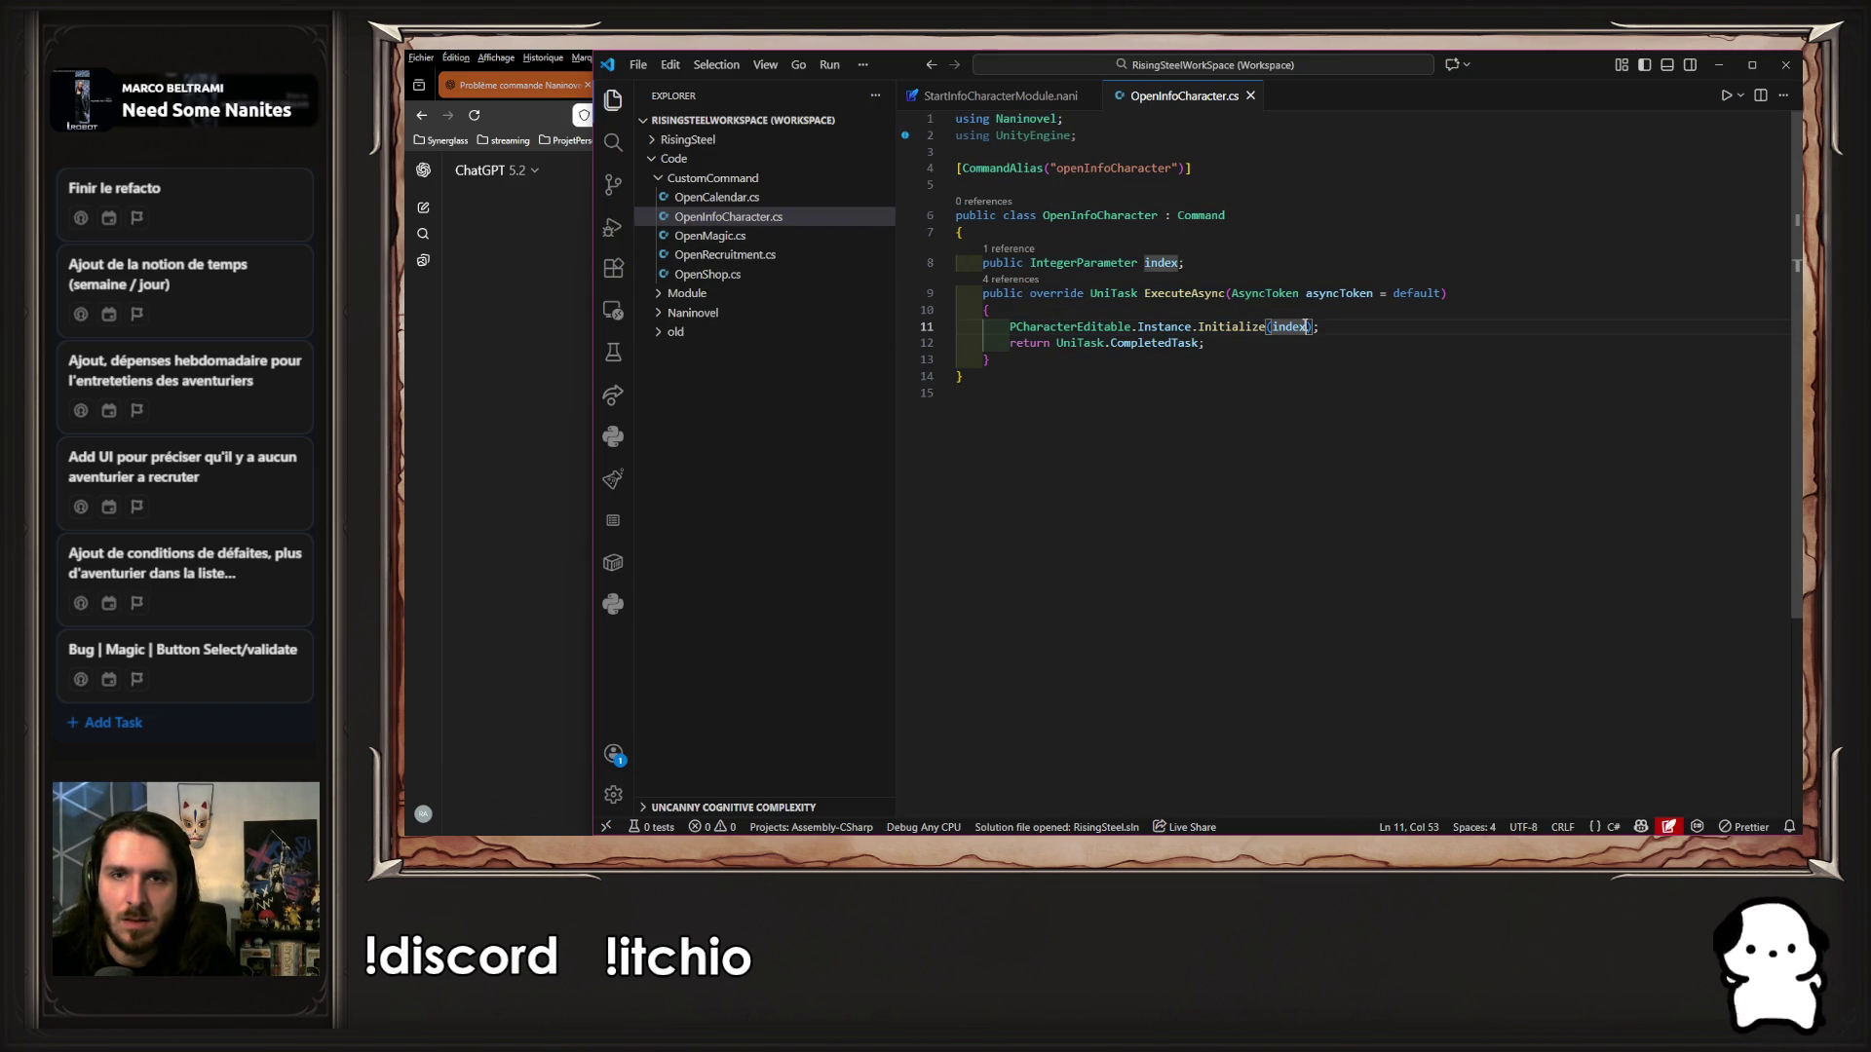
pyautogui.write('.')
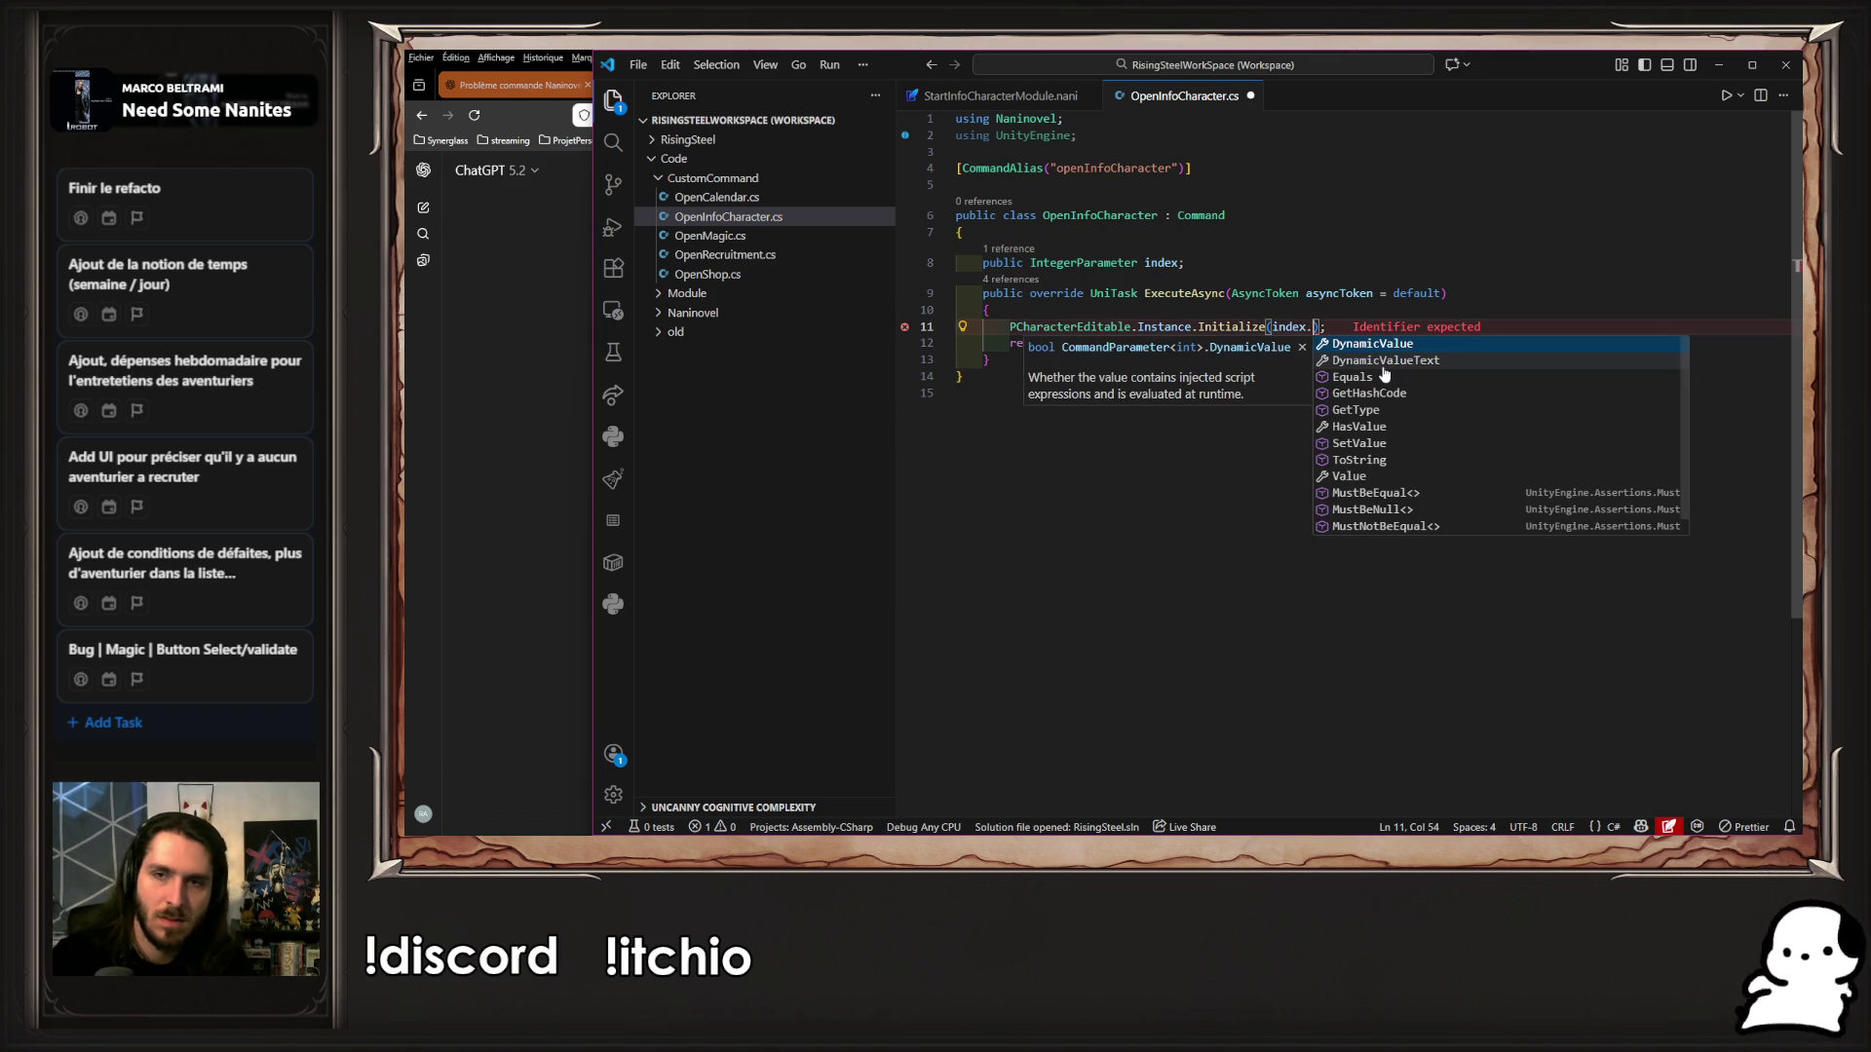
pyautogui.press('Down')
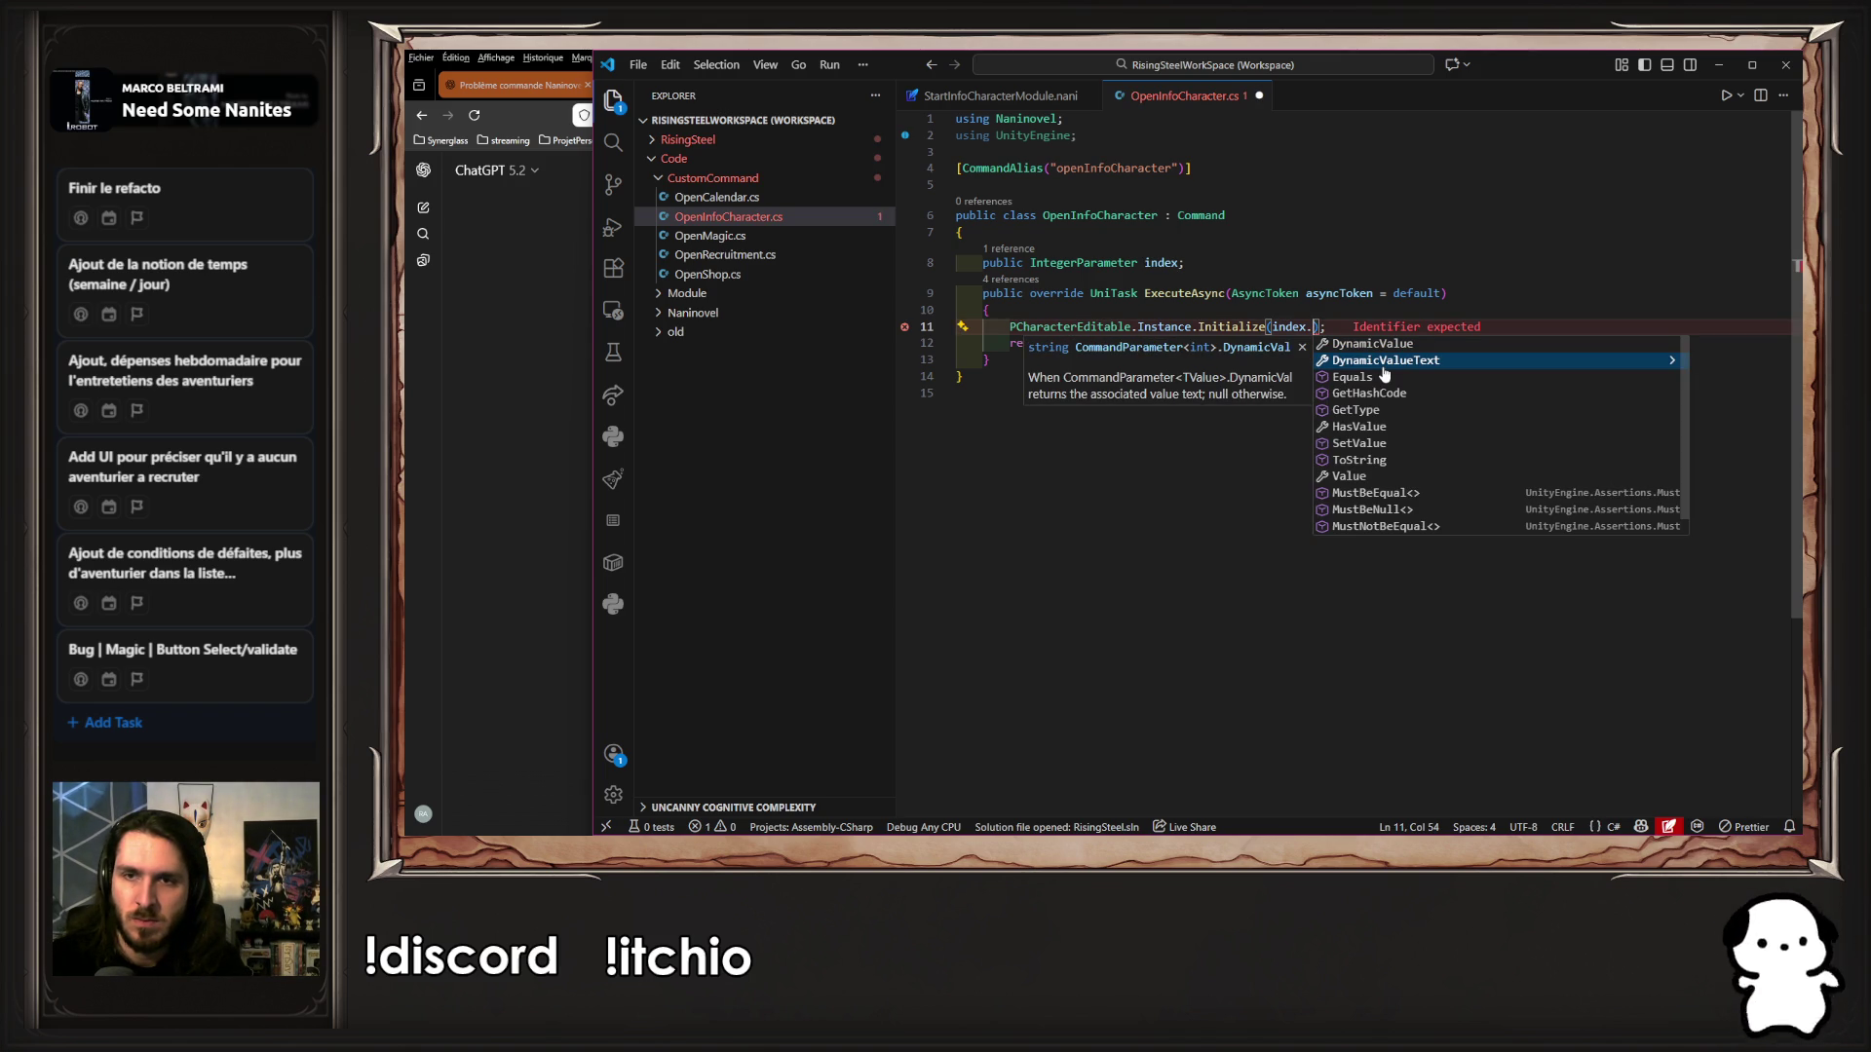
pyautogui.hotkey('alt', 'Tab')
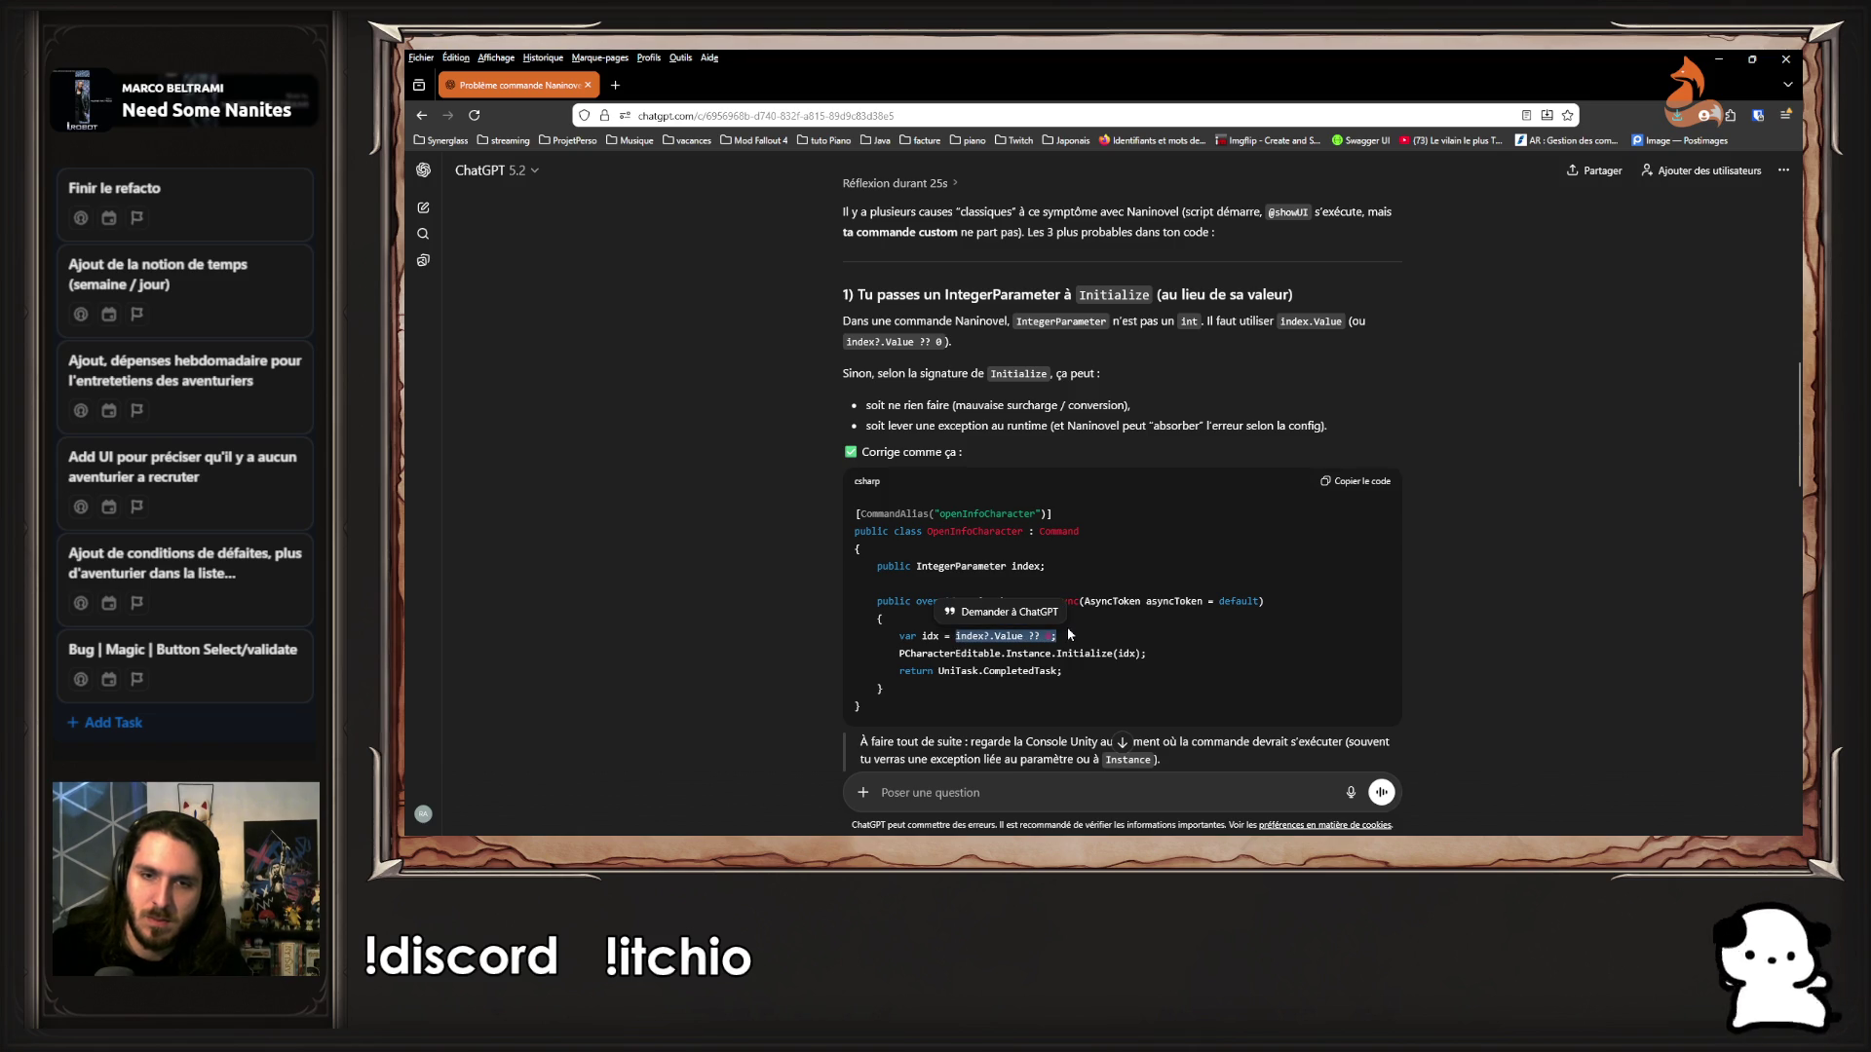
pyautogui.hotkey('alt', 'Tab')
# Change the call to Initialize(index?.Value ?? 0), remove the stray semicolon, and save
pyautogui.press('BackSpace')
pyautogui.write('?.Value ?? 0;);')
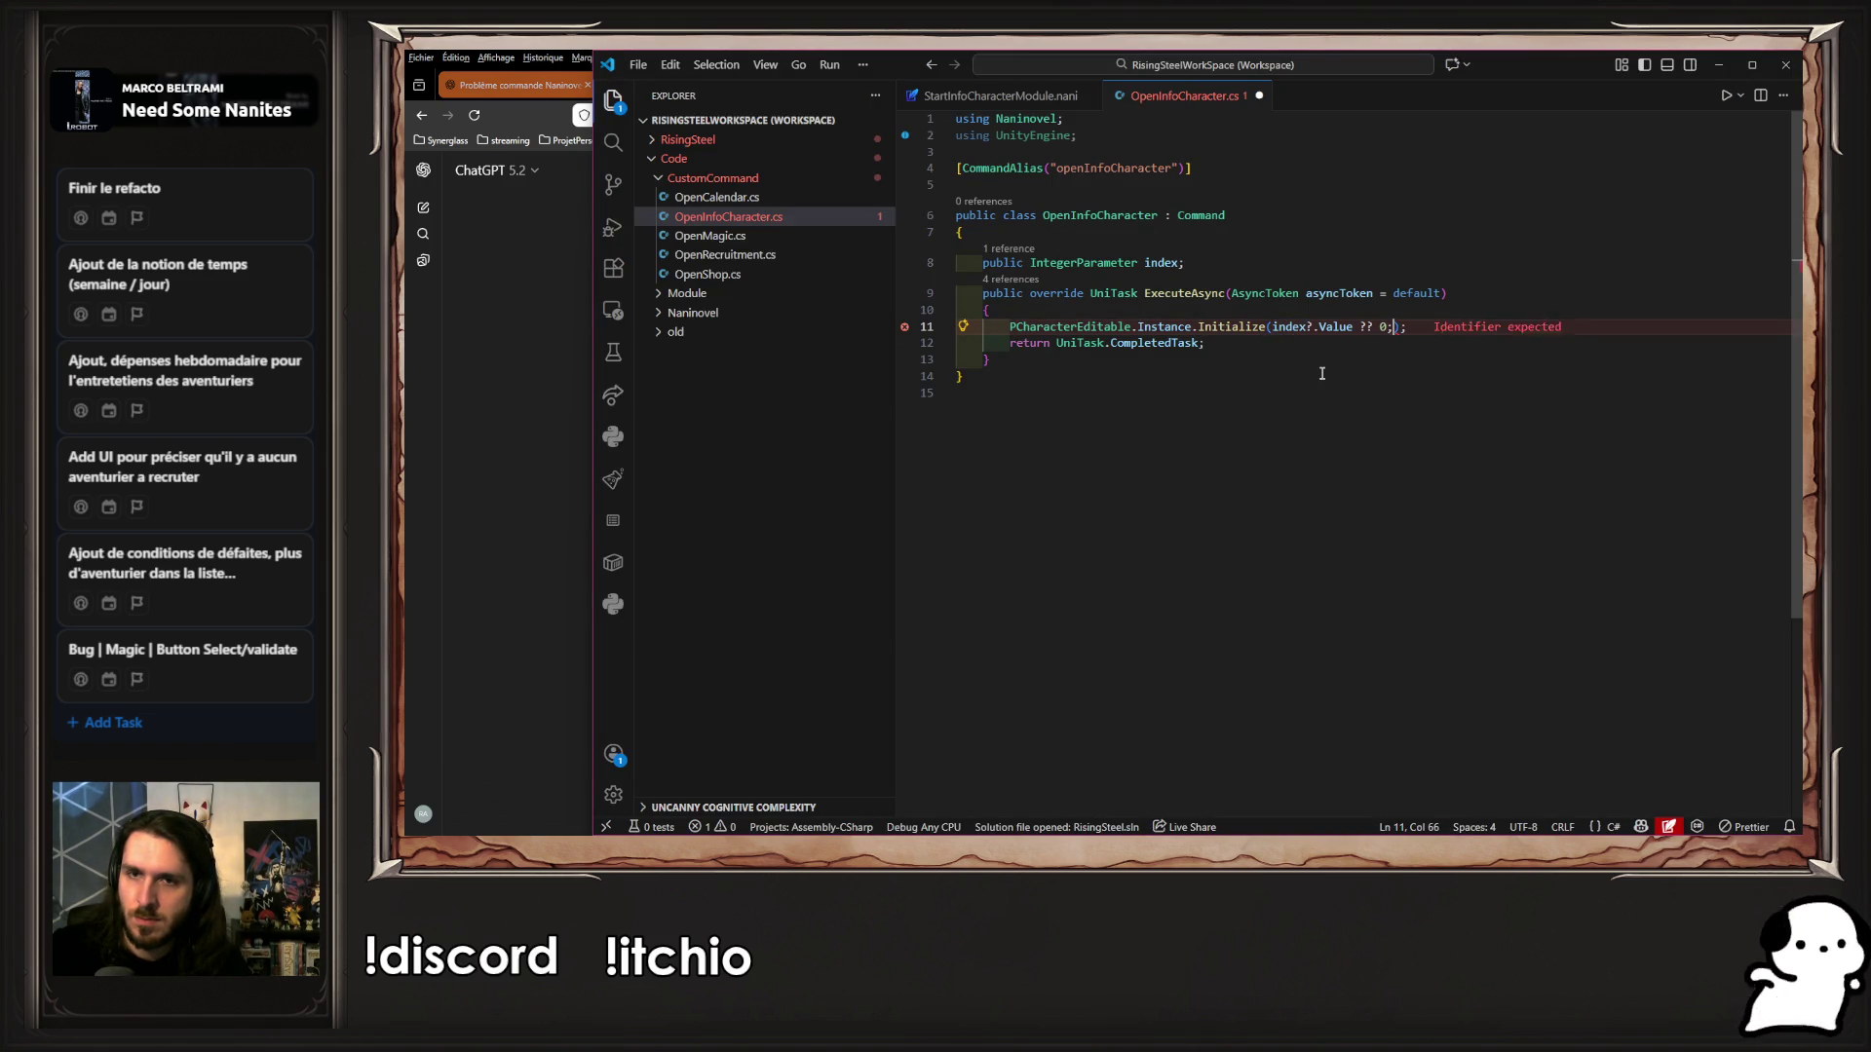
pyautogui.hotkey('ctrl', 's')
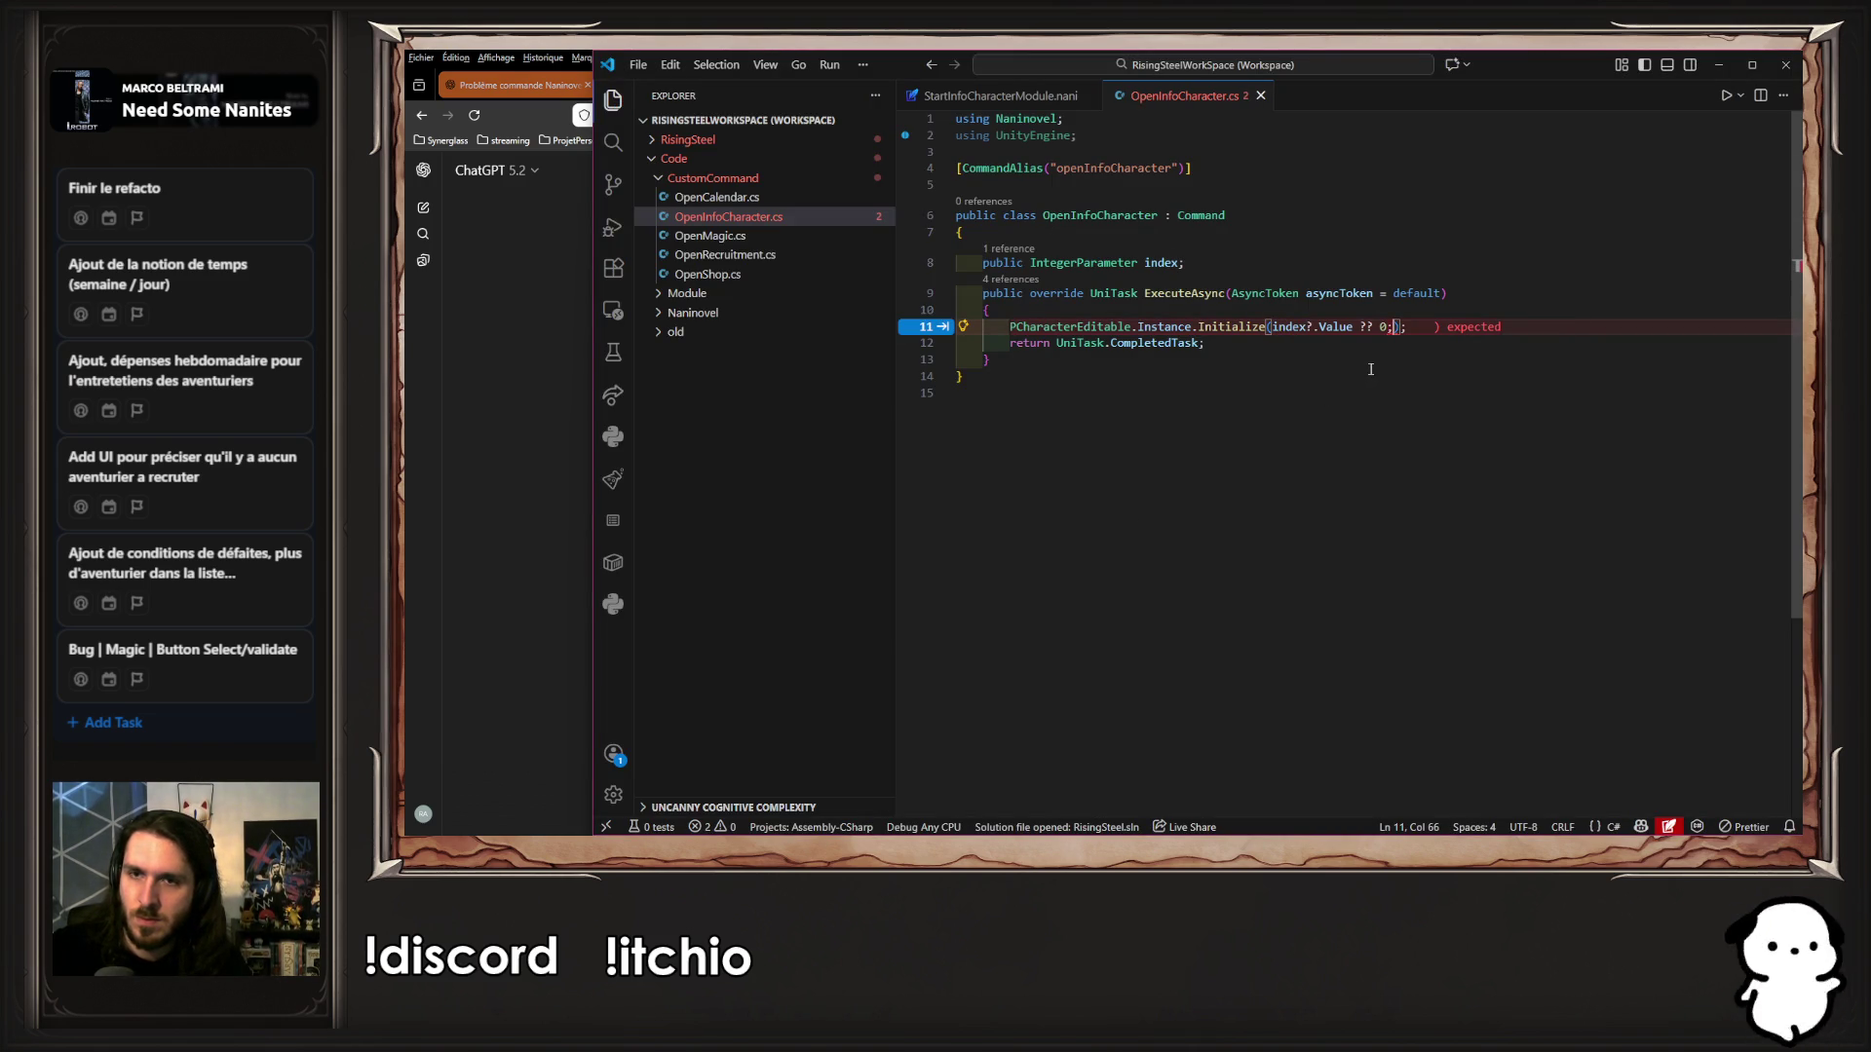
pyautogui.press('BackSpace')
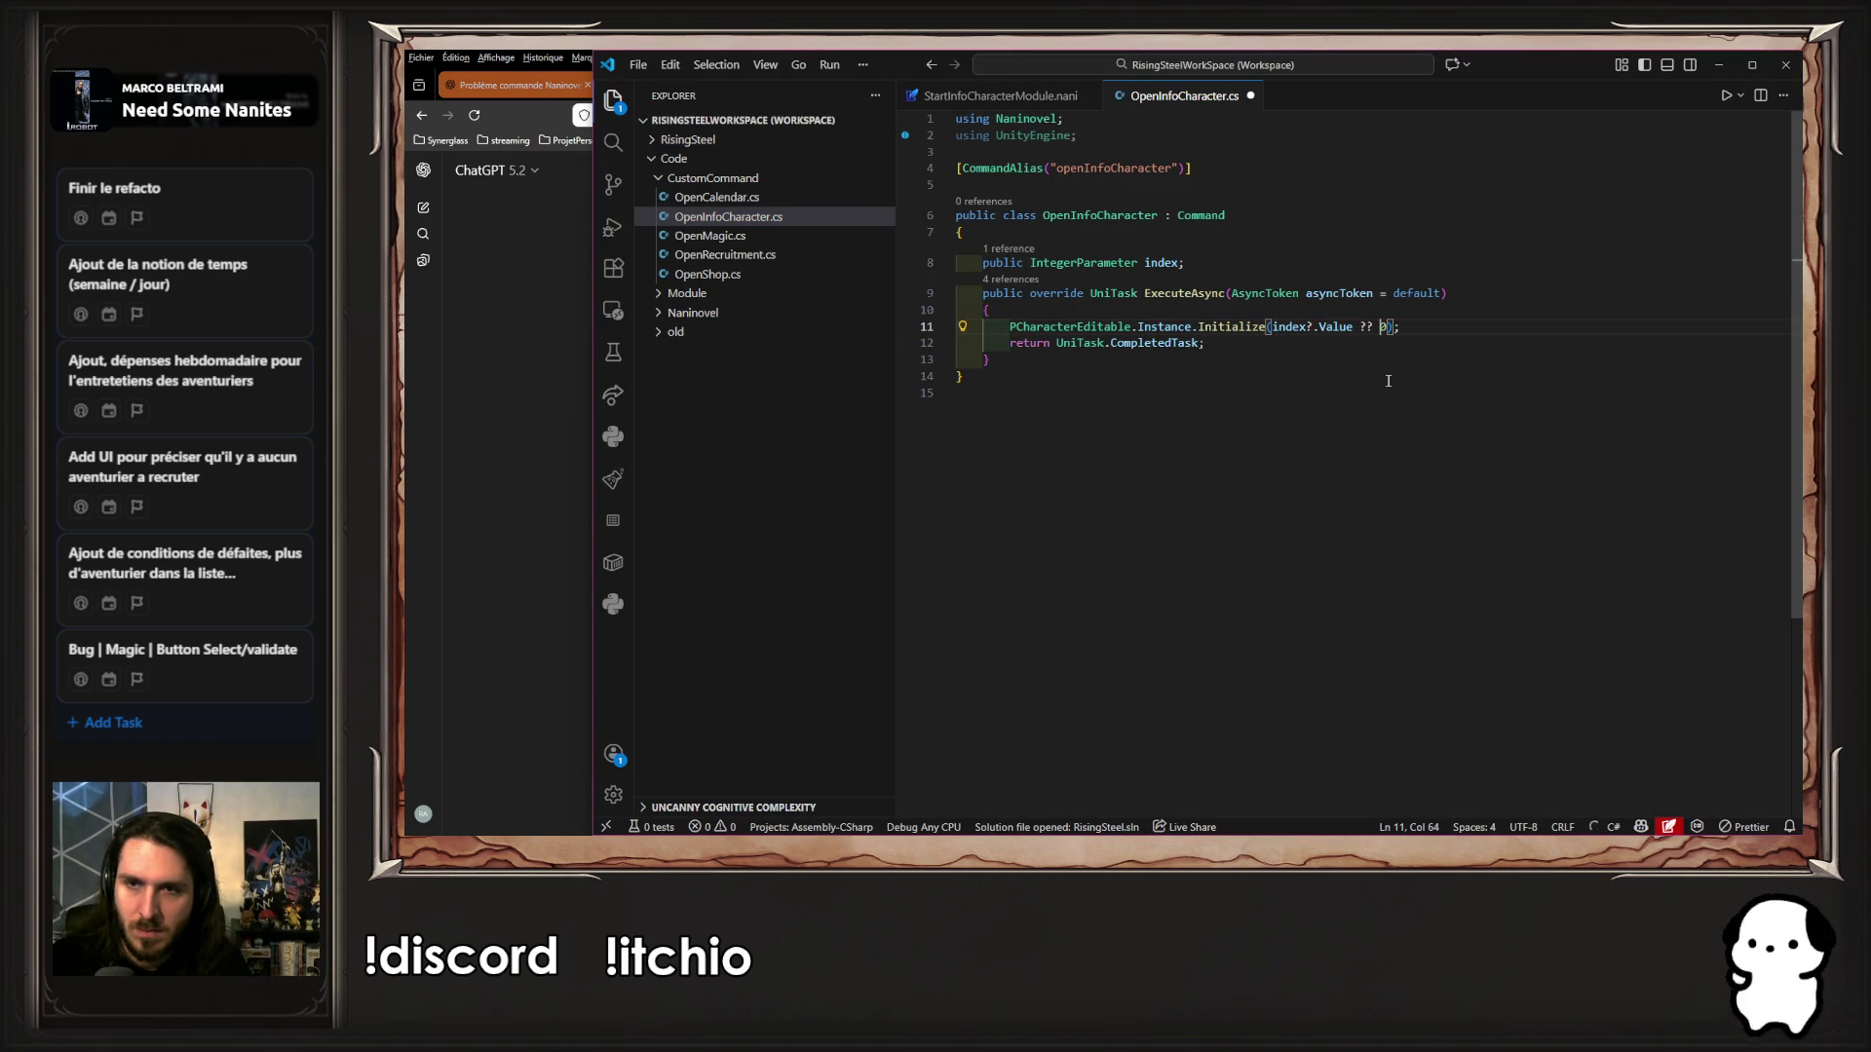
pyautogui.hotkey('ctrl', 'd')
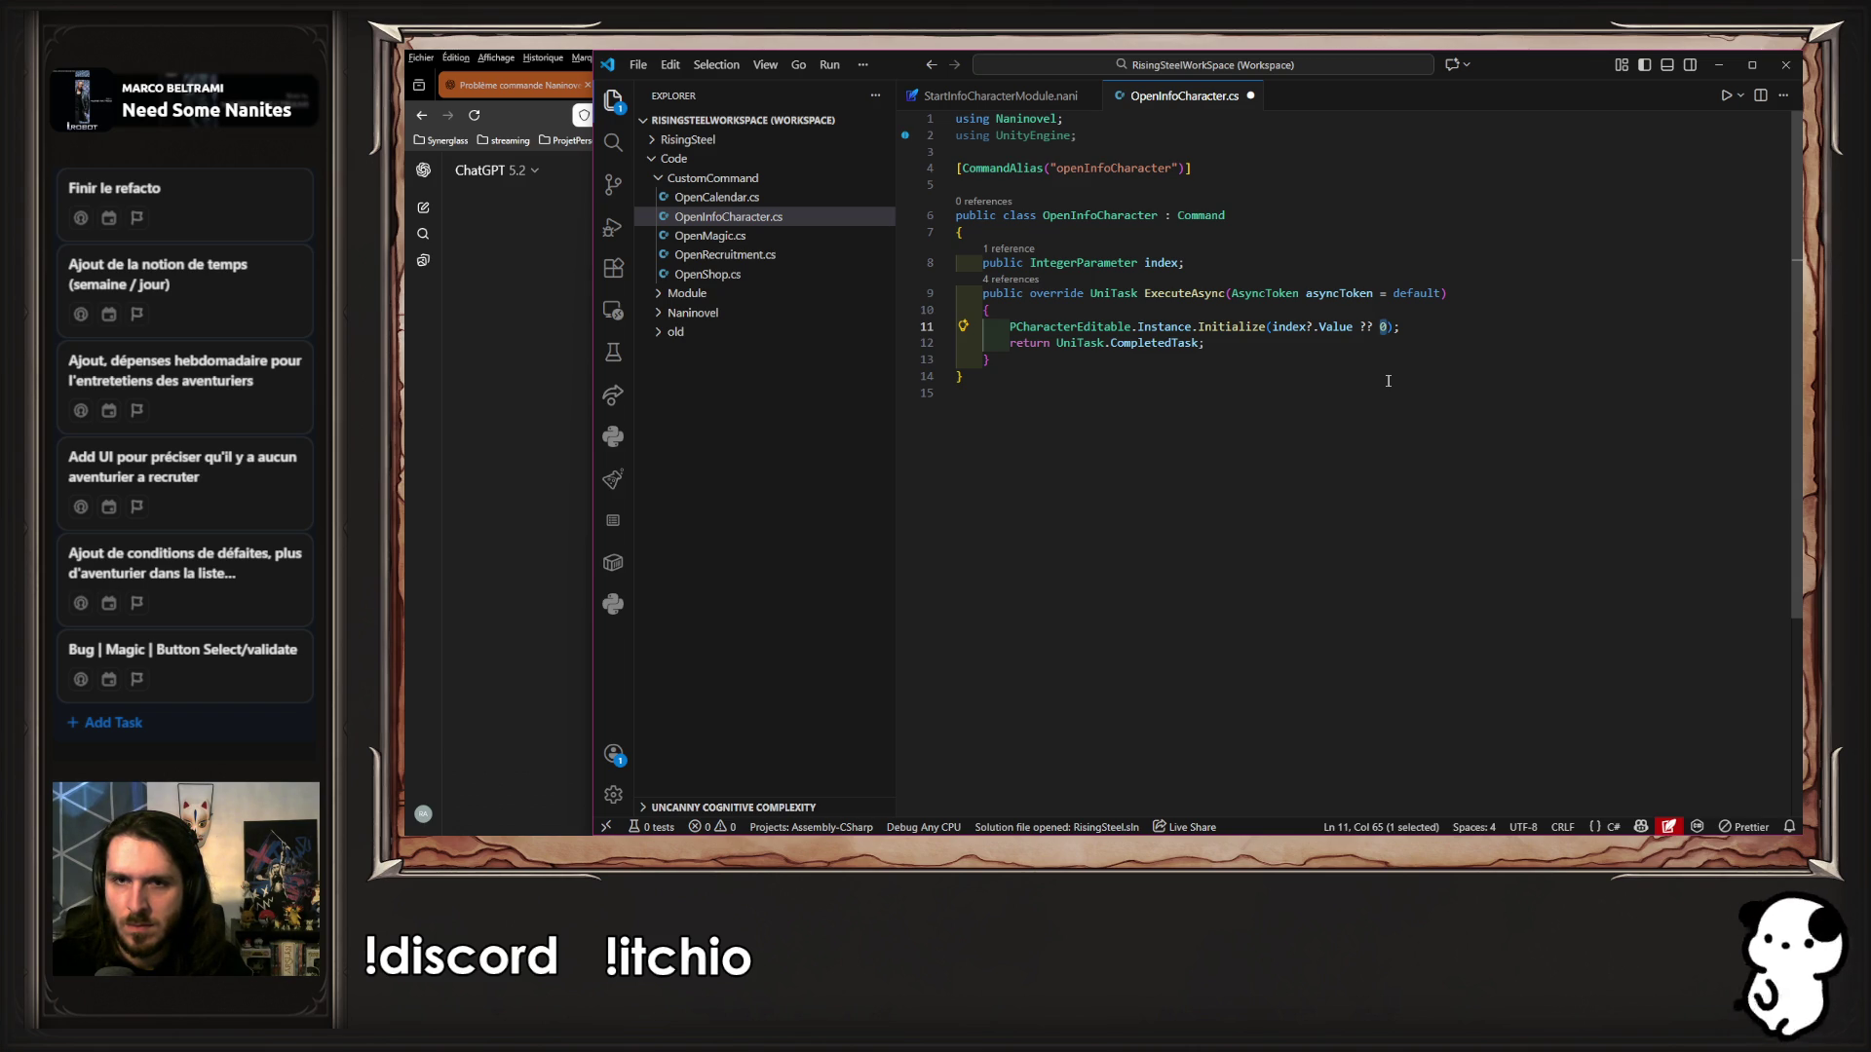
pyautogui.hotkey('ctrl', 's')
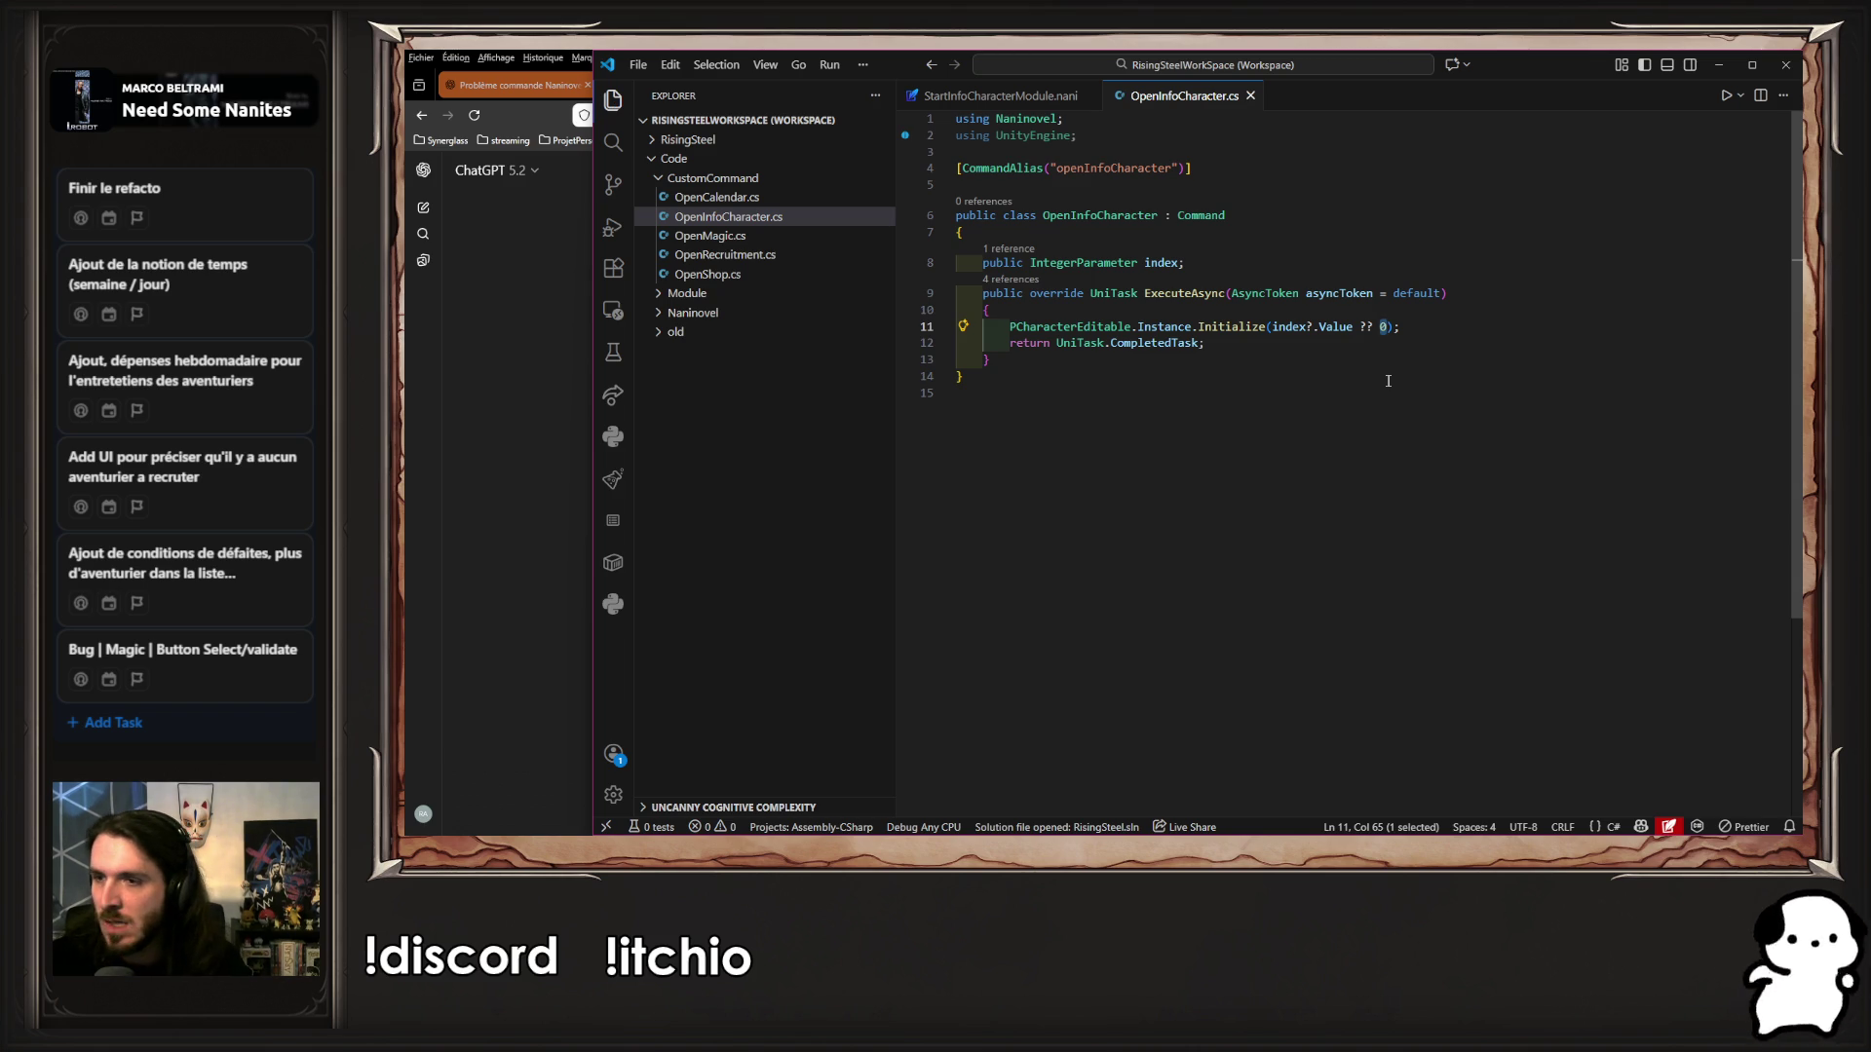
# Read sections 2, 3 and the Bonus of ChatGPT's answer, then minimise Firefox
pyautogui.hotkey('alt', 'Tab')
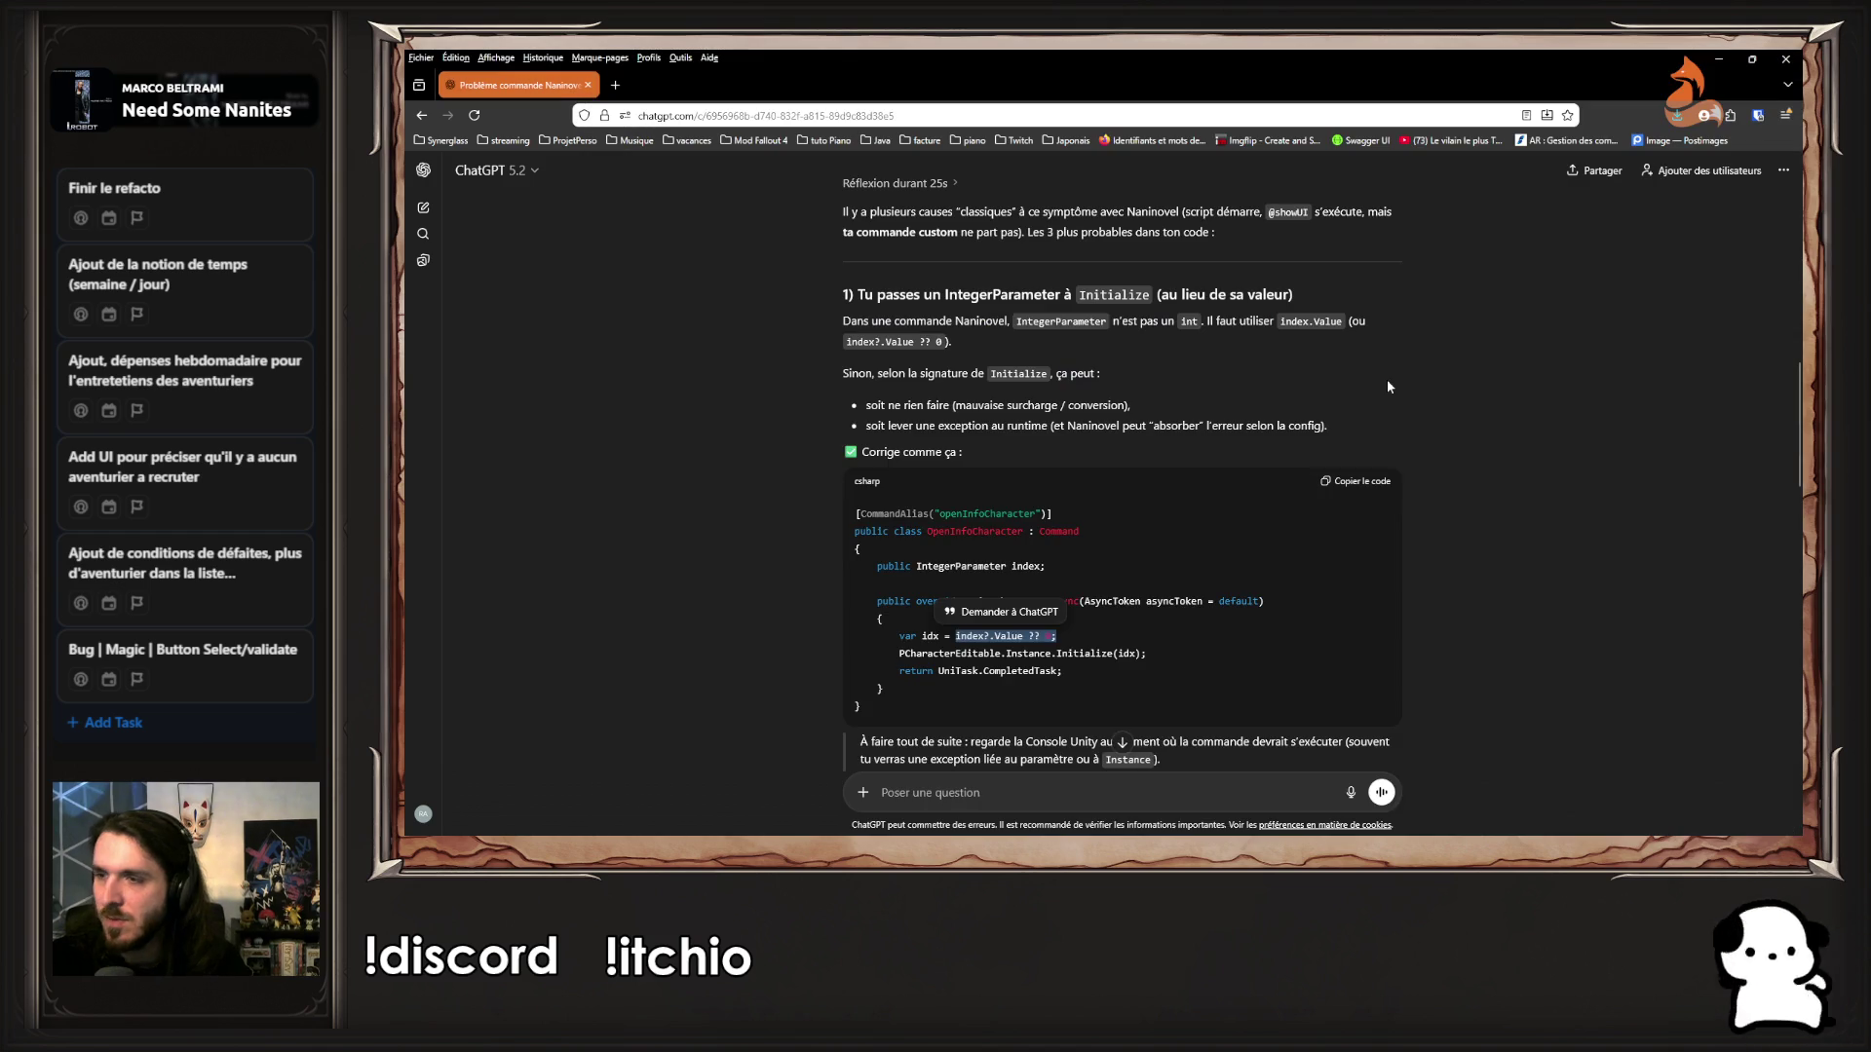
pyautogui.click(1387, 387)
pyautogui.scroll(-4, 1173, 232)
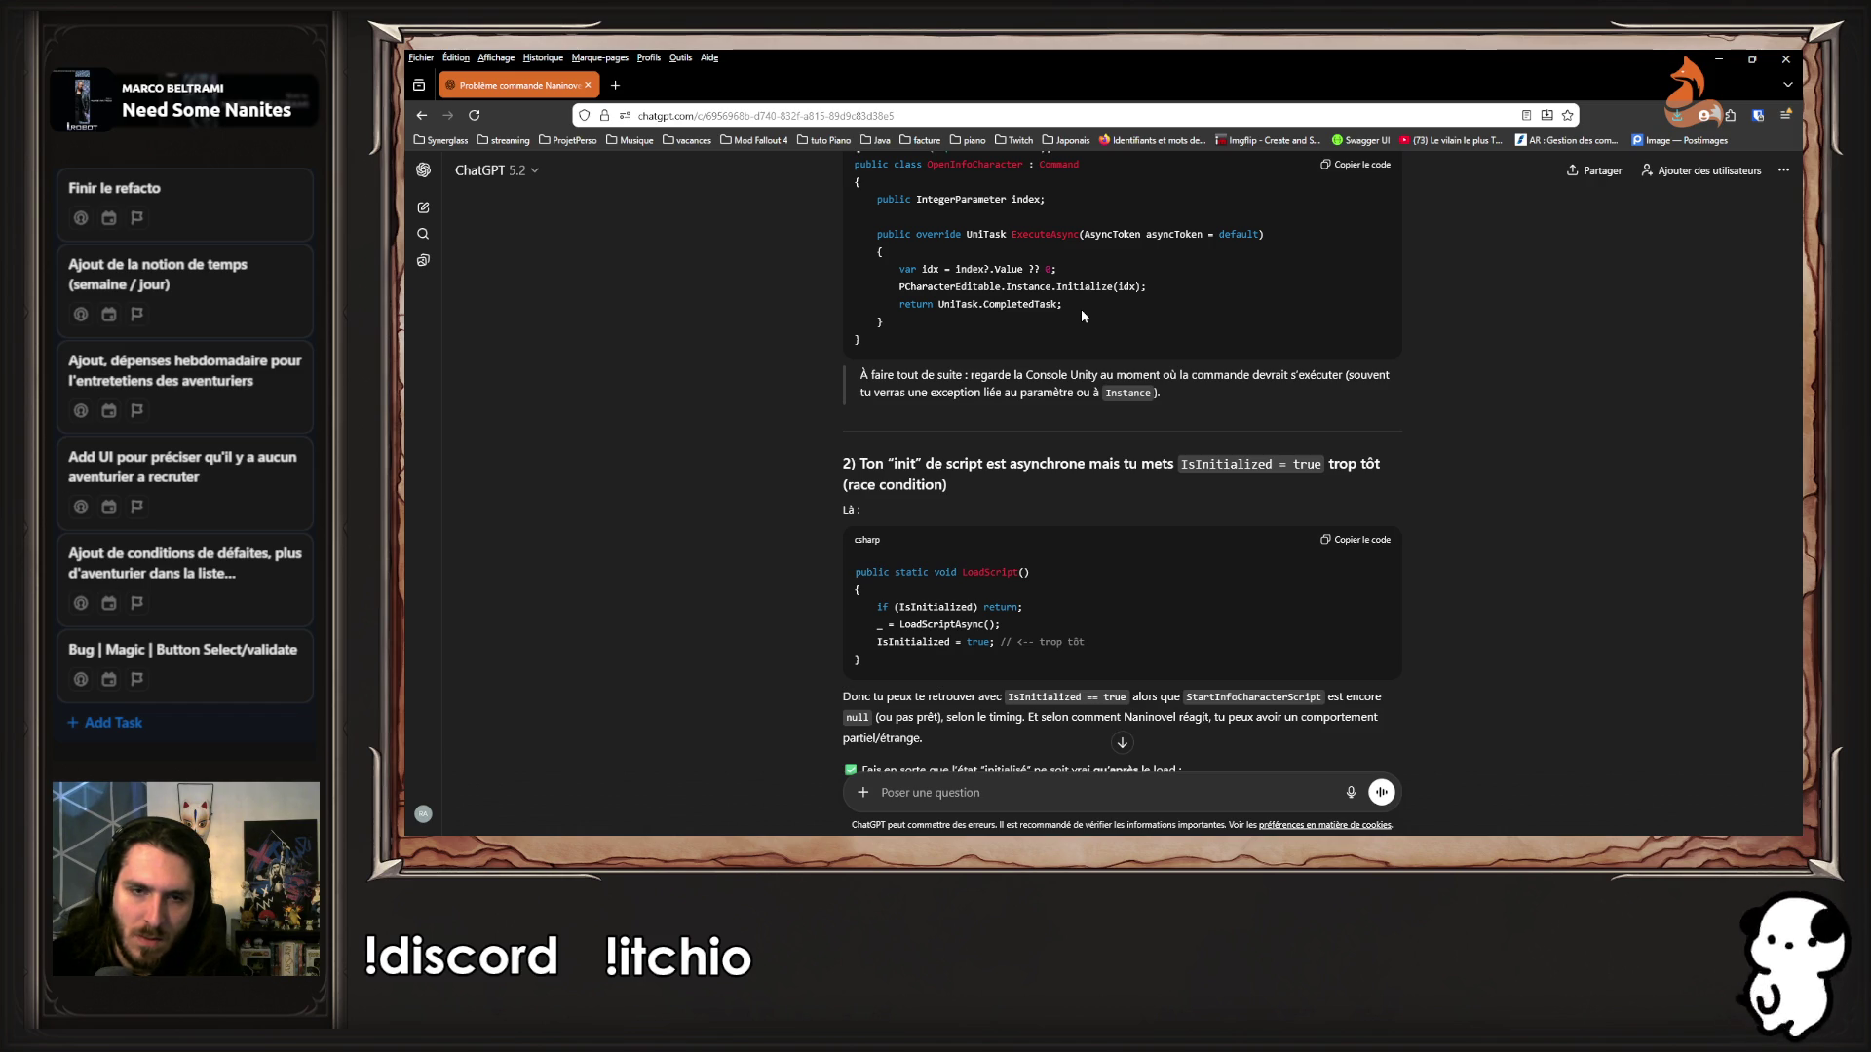
pyautogui.scroll(-2, 1079, 307)
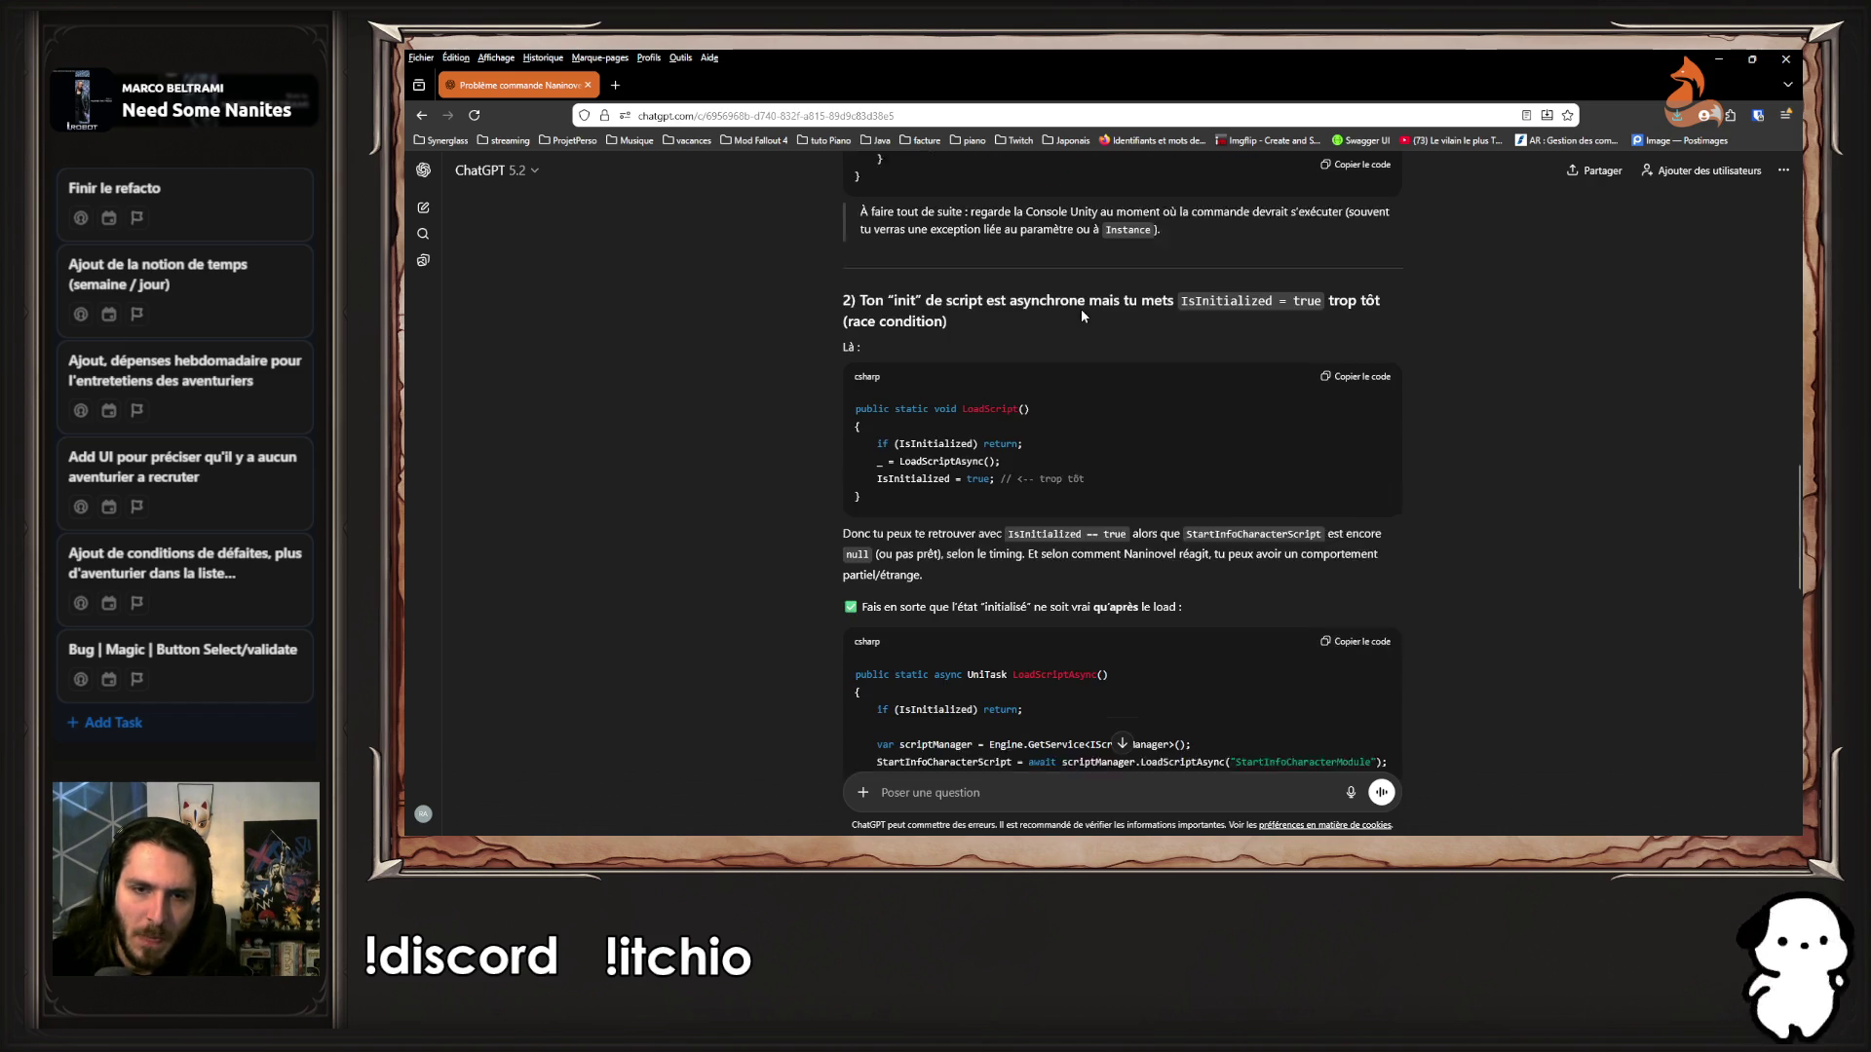
pyautogui.moveTo(874, 426); pyautogui.dragTo(1049, 486)
pyautogui.click(1049, 485)
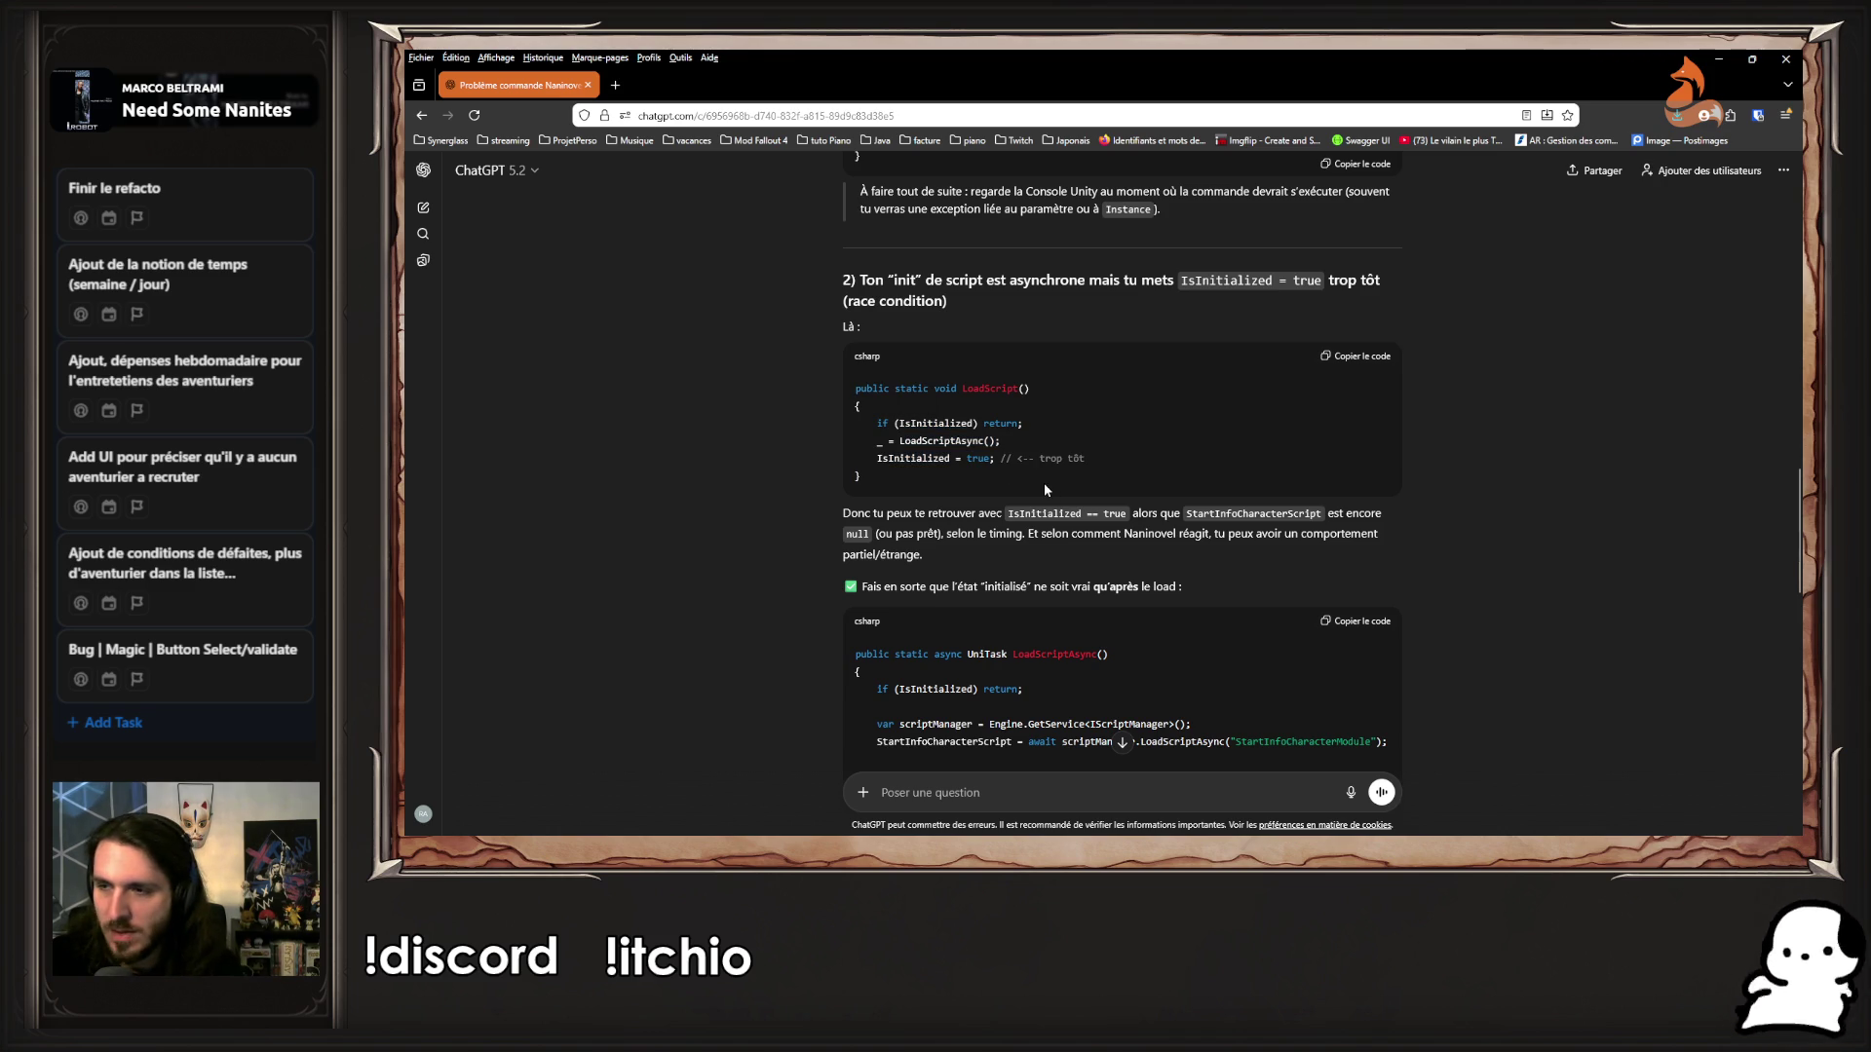
pyautogui.scroll(-2, 1044, 482)
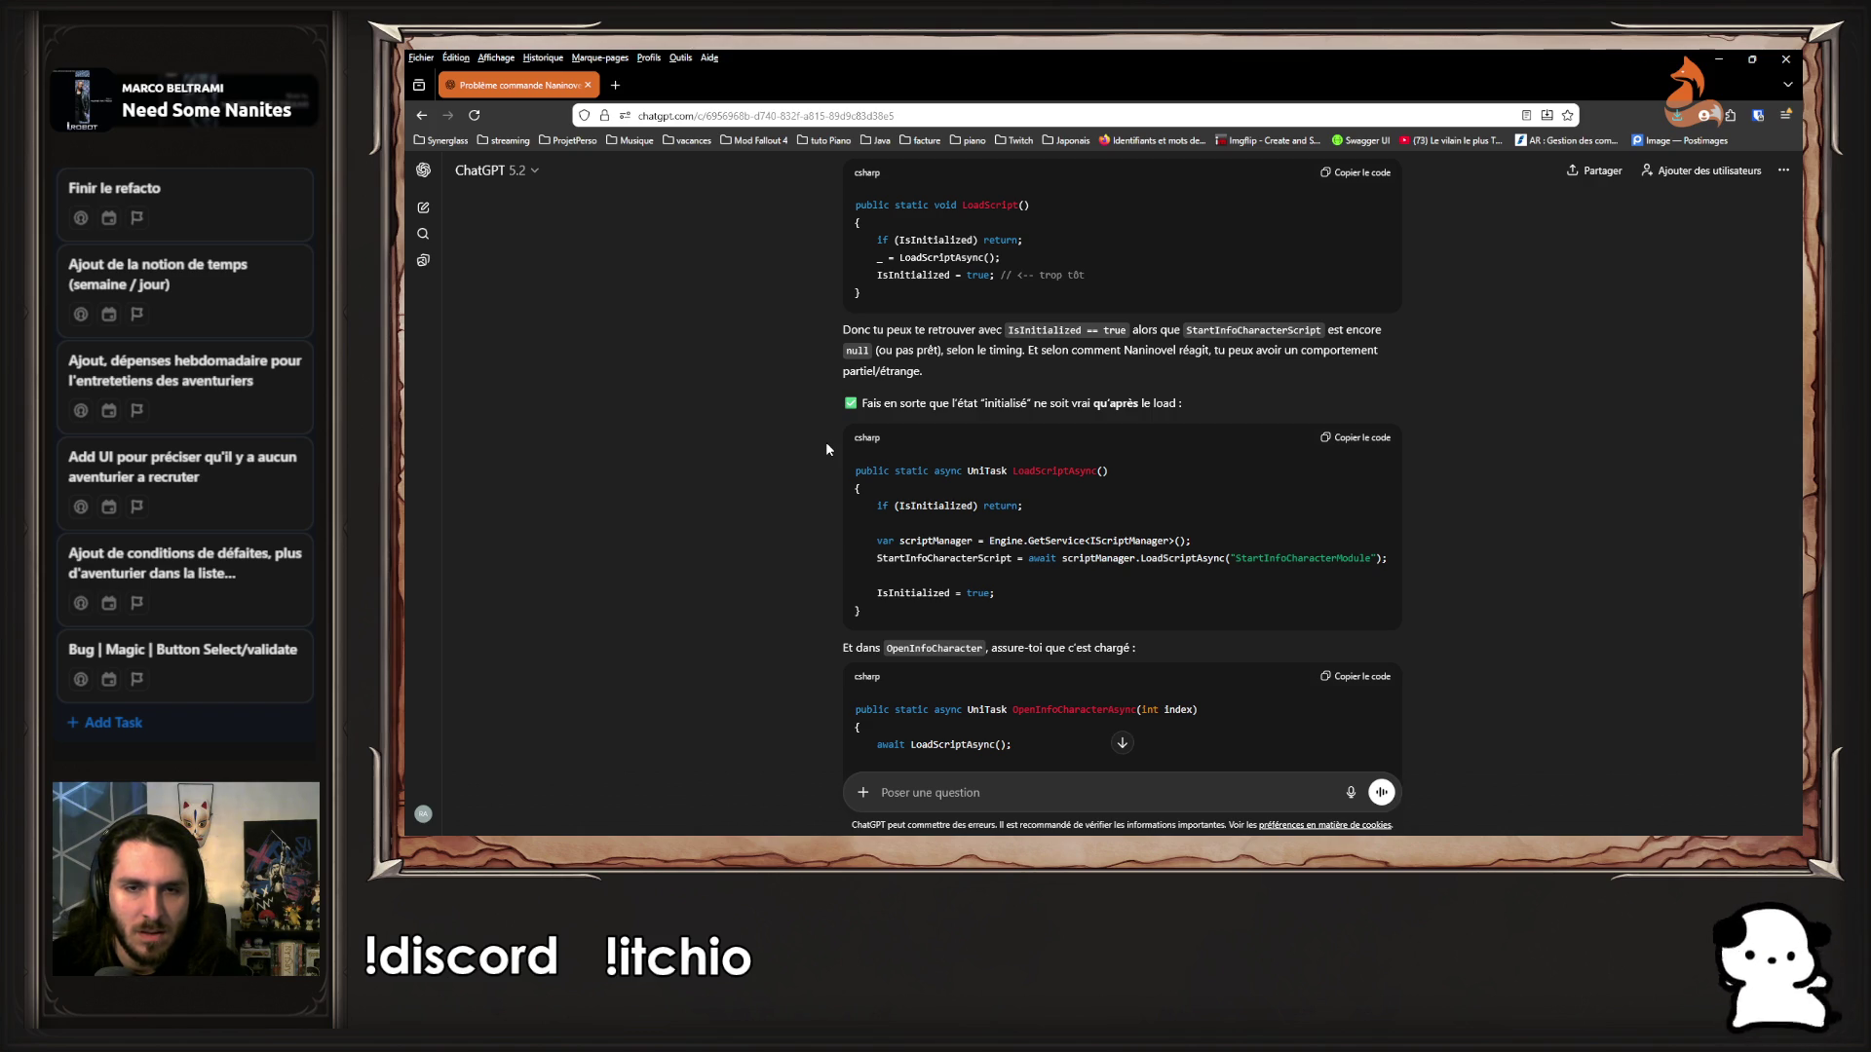
pyautogui.scroll(1, 826, 448)
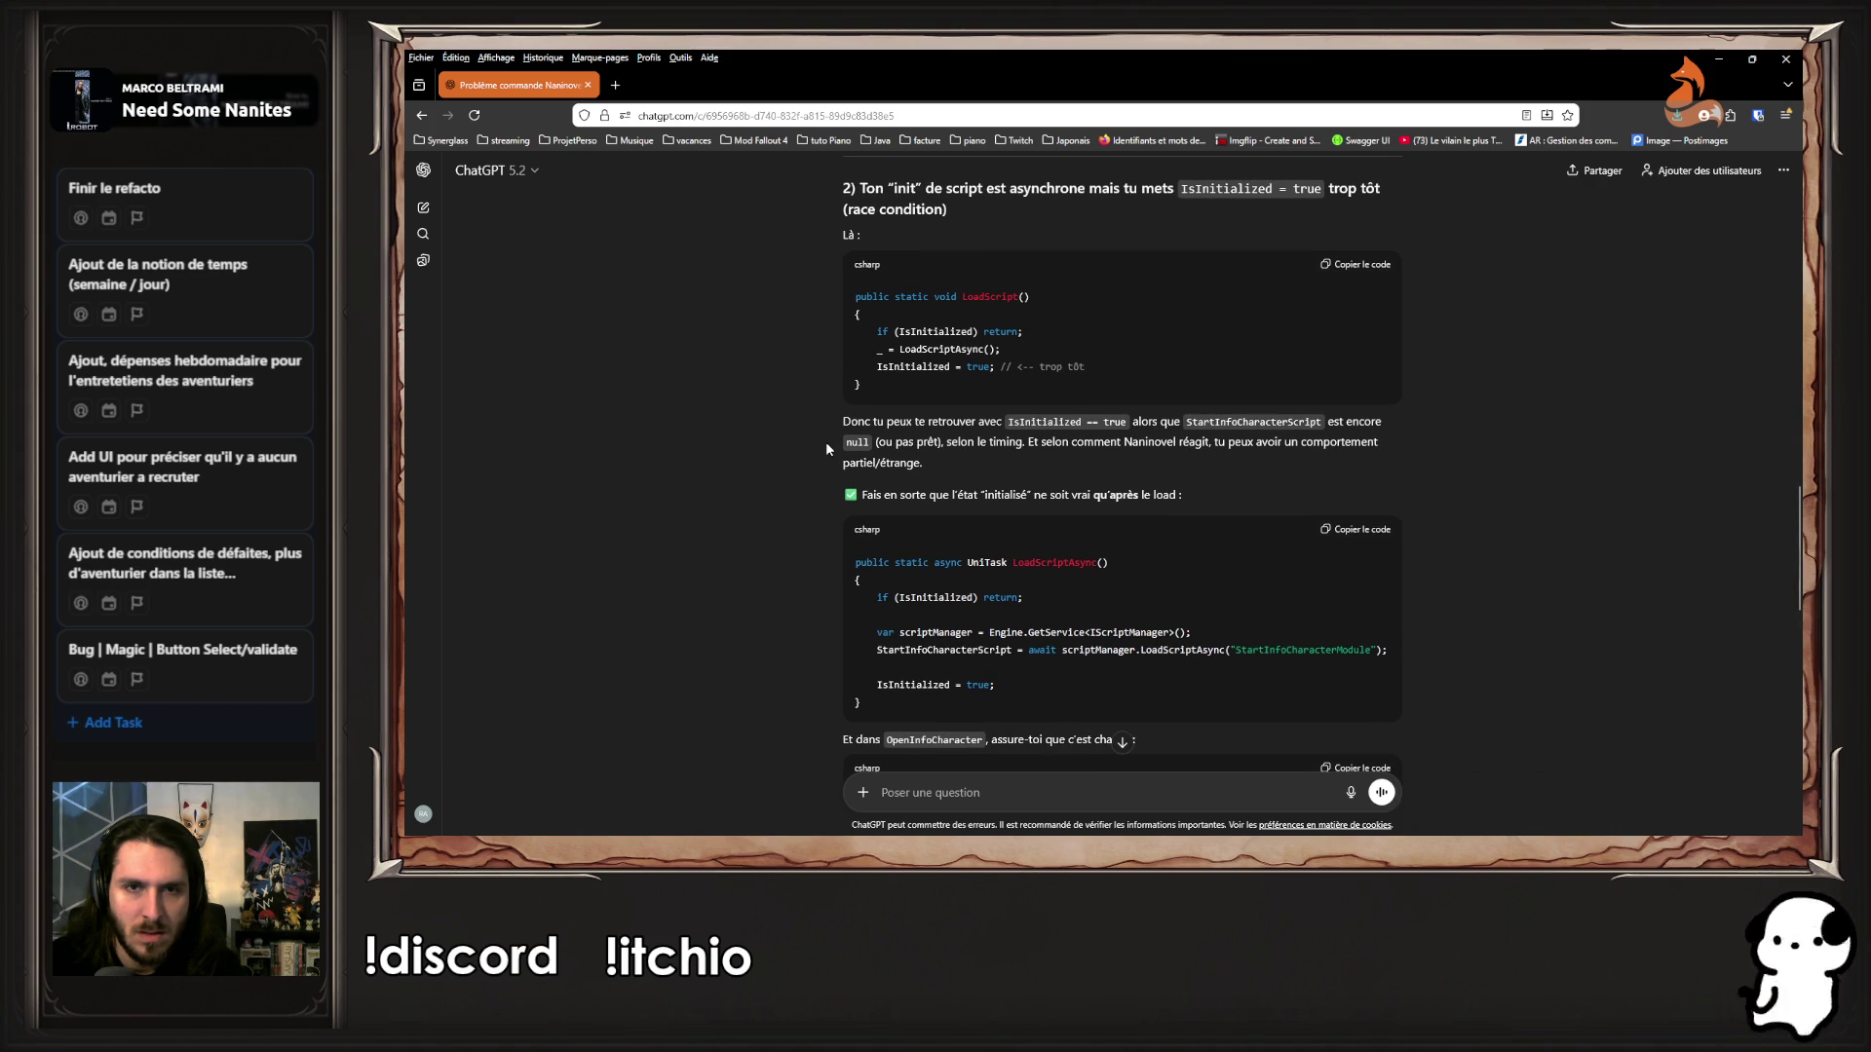
pyautogui.scroll(-3, 823, 450)
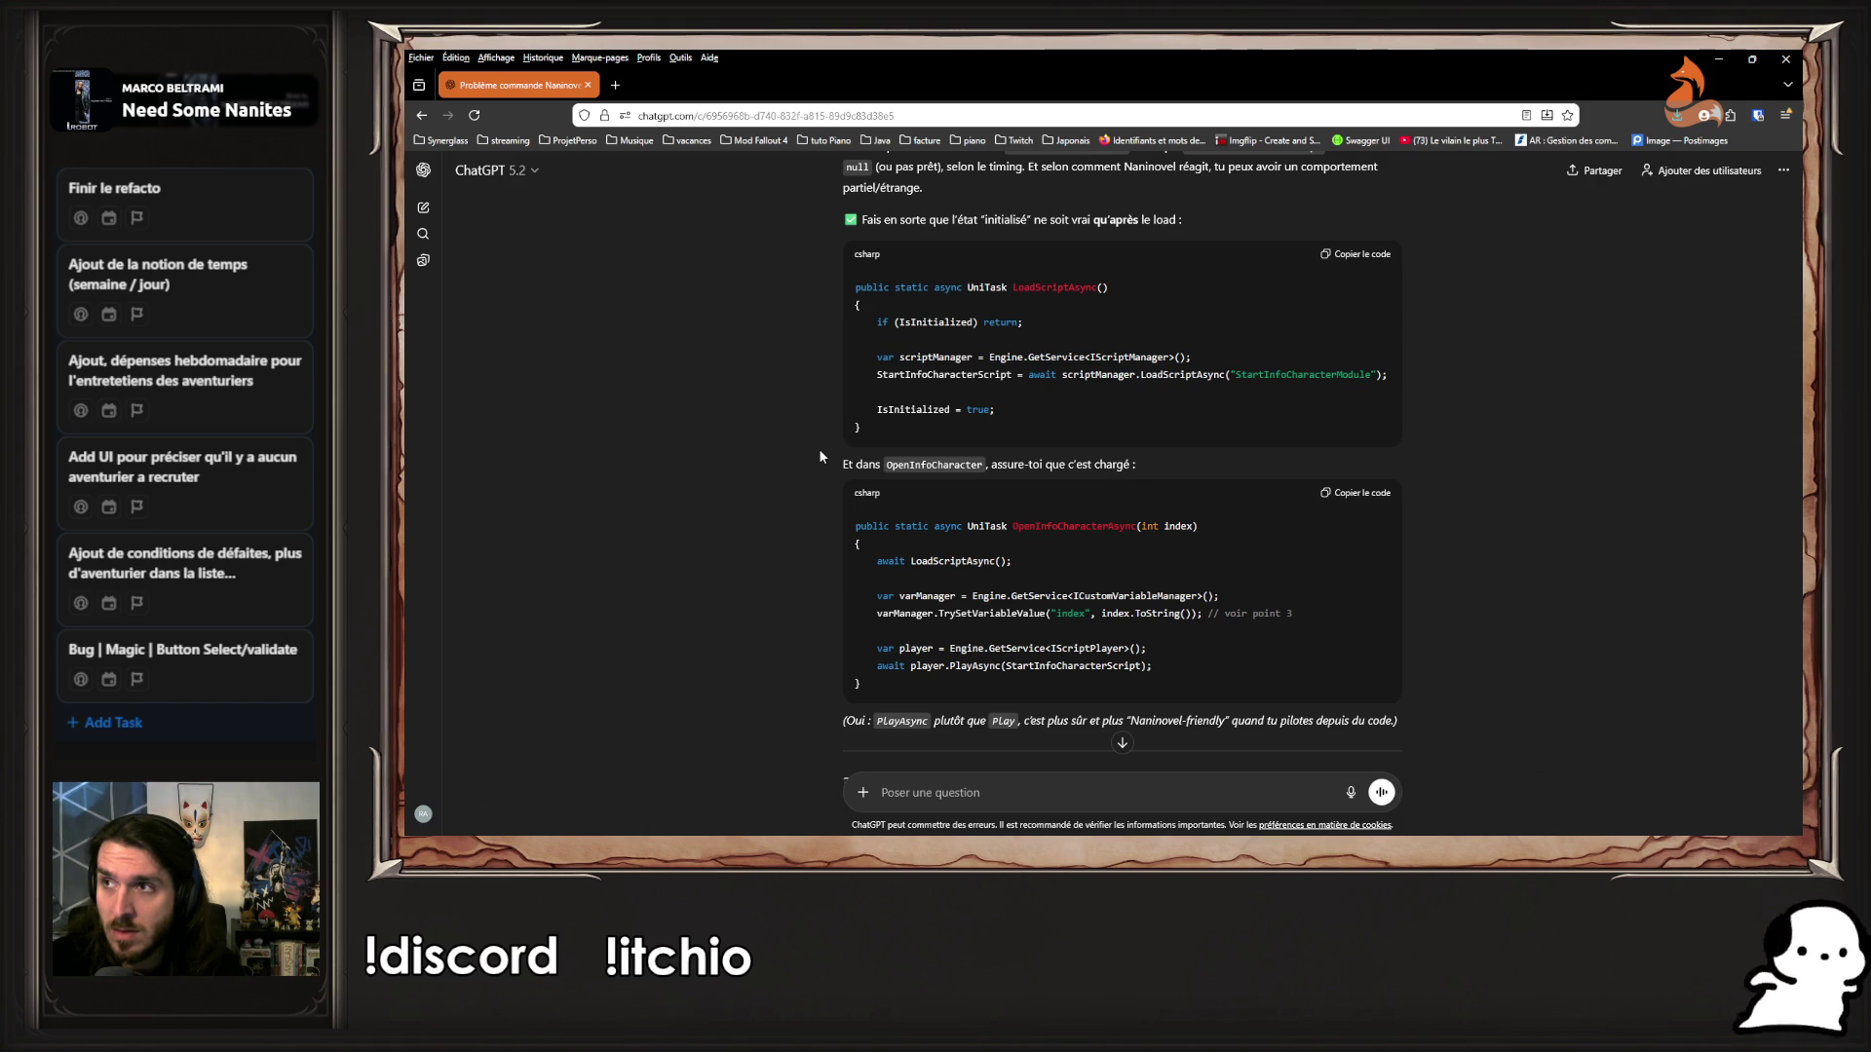
pyautogui.scroll(-3, 819, 455)
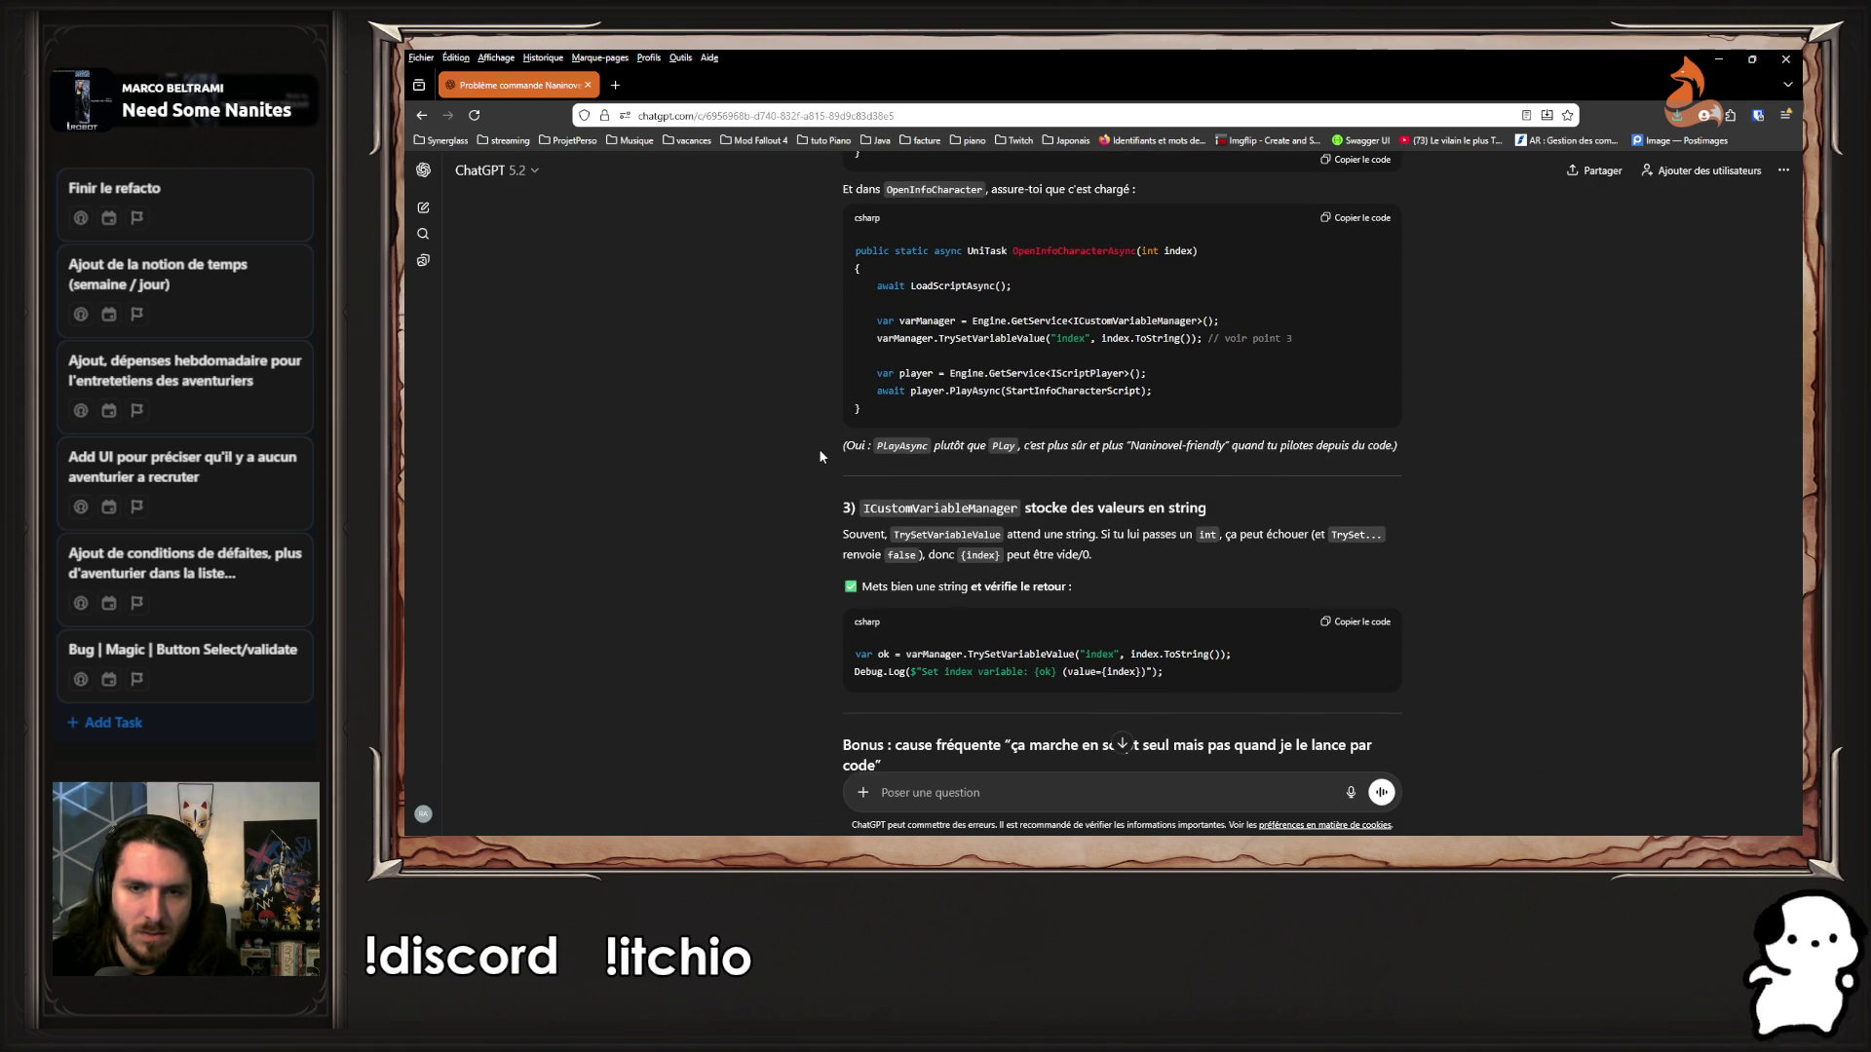
pyautogui.scroll(-3, 819, 455)
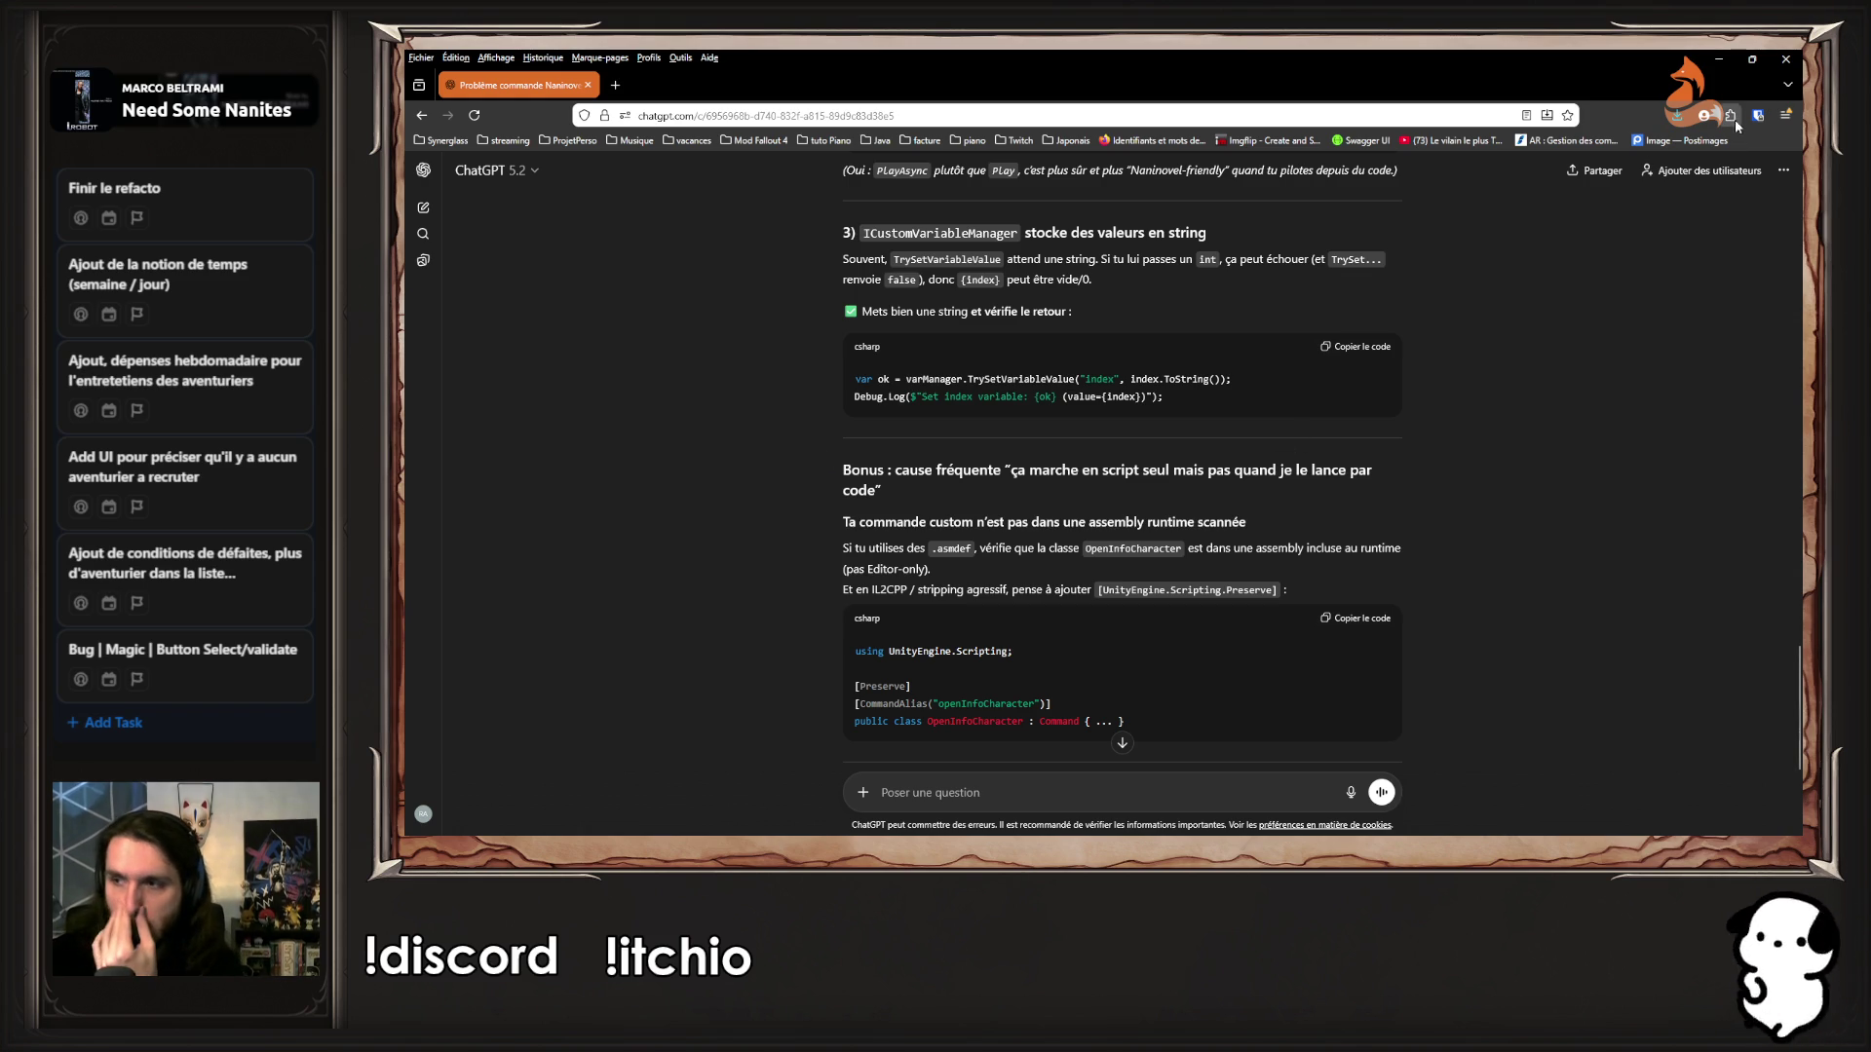
pyautogui.click(1719, 58)
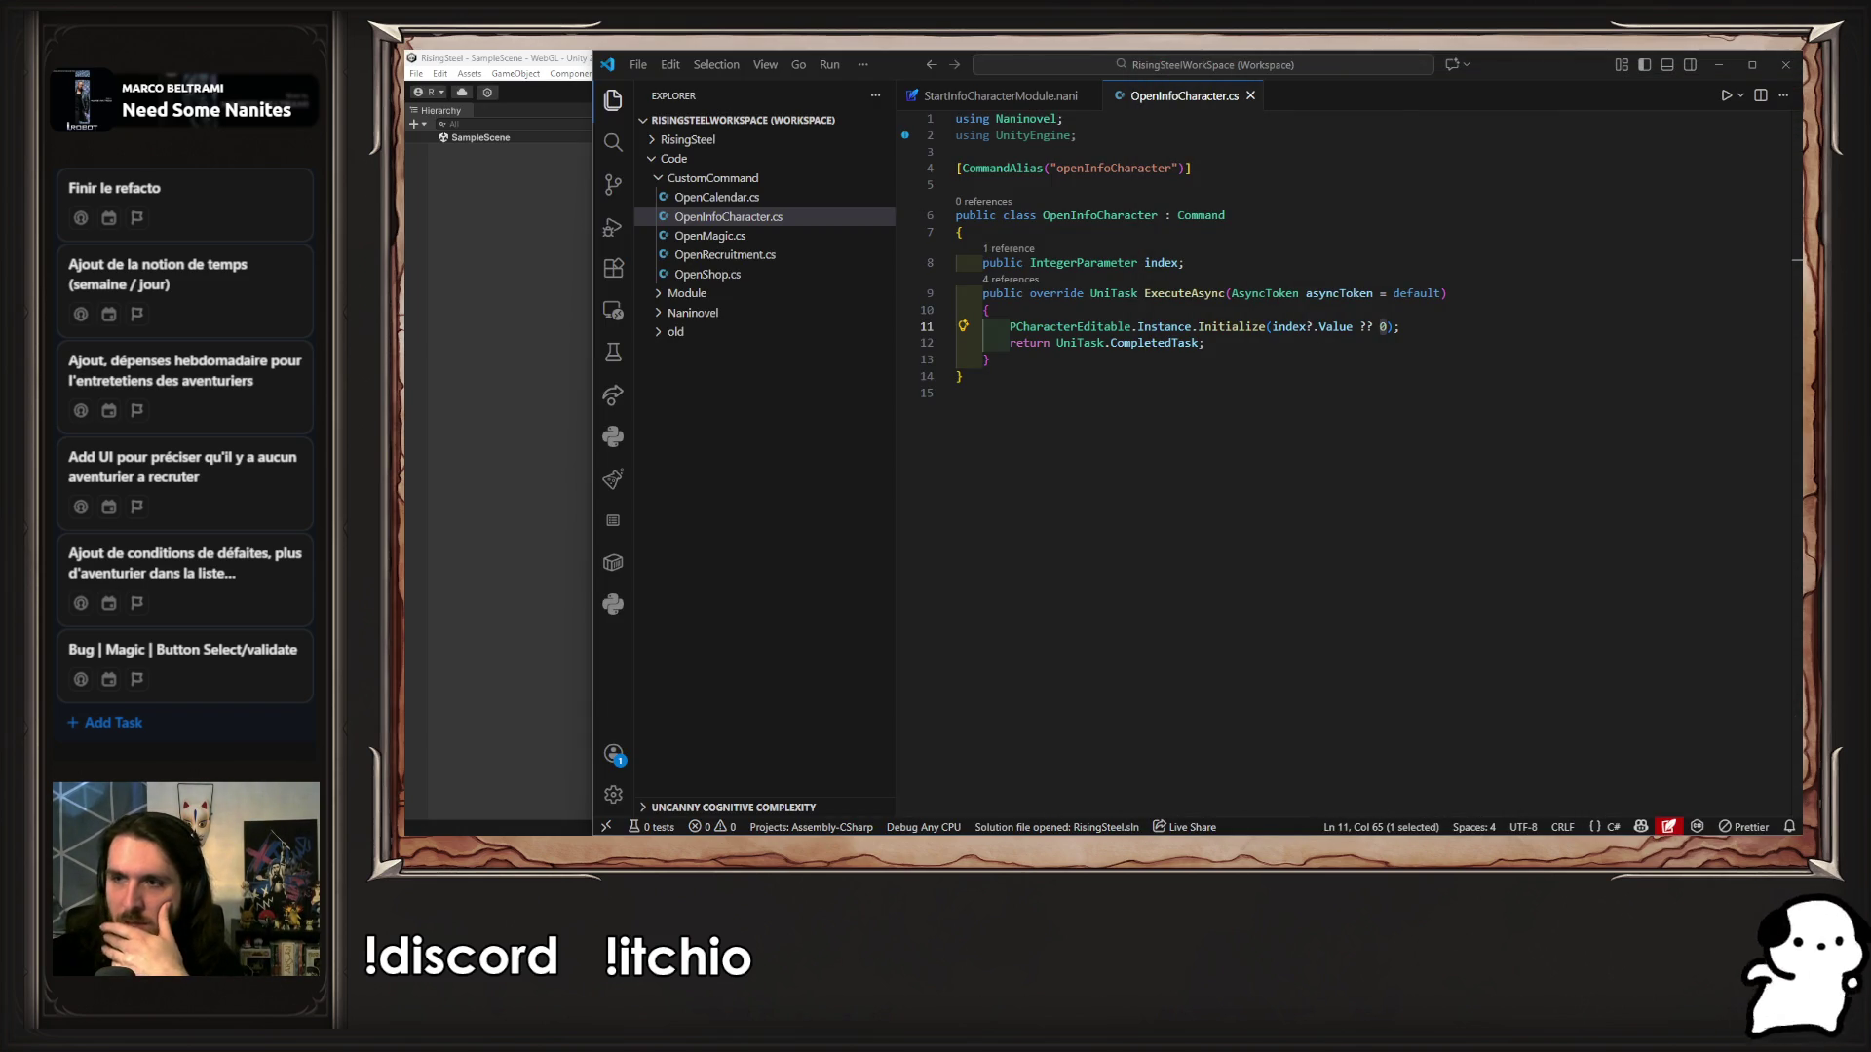
# Let Unity recompile, place ChatGPT beside it, and browse up to Assets/Code
pyautogui.click(536, 423)
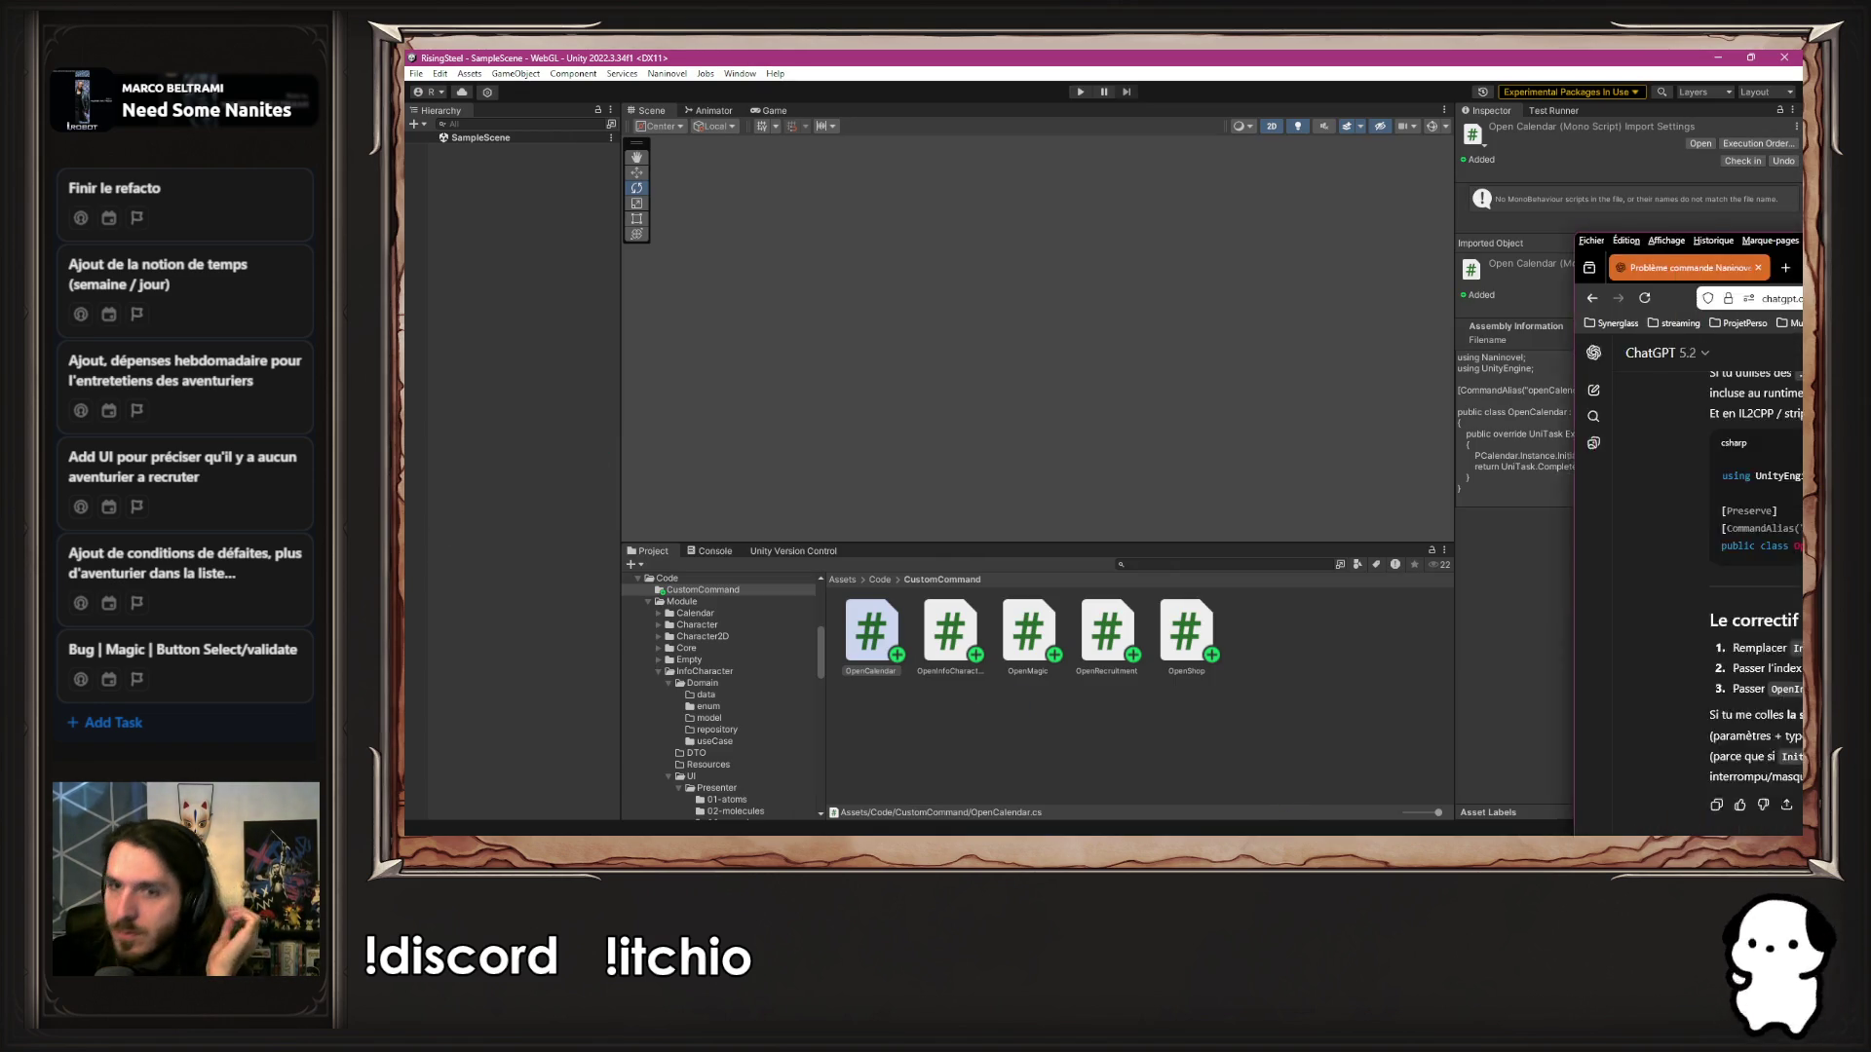
pyautogui.moveTo(1869, 146)
pyautogui.mouseDown()
pyautogui.moveTo(1493, 140)
pyautogui.moveTo(1508, 139)
pyautogui.moveTo(1462, 105)
pyautogui.mouseUp()
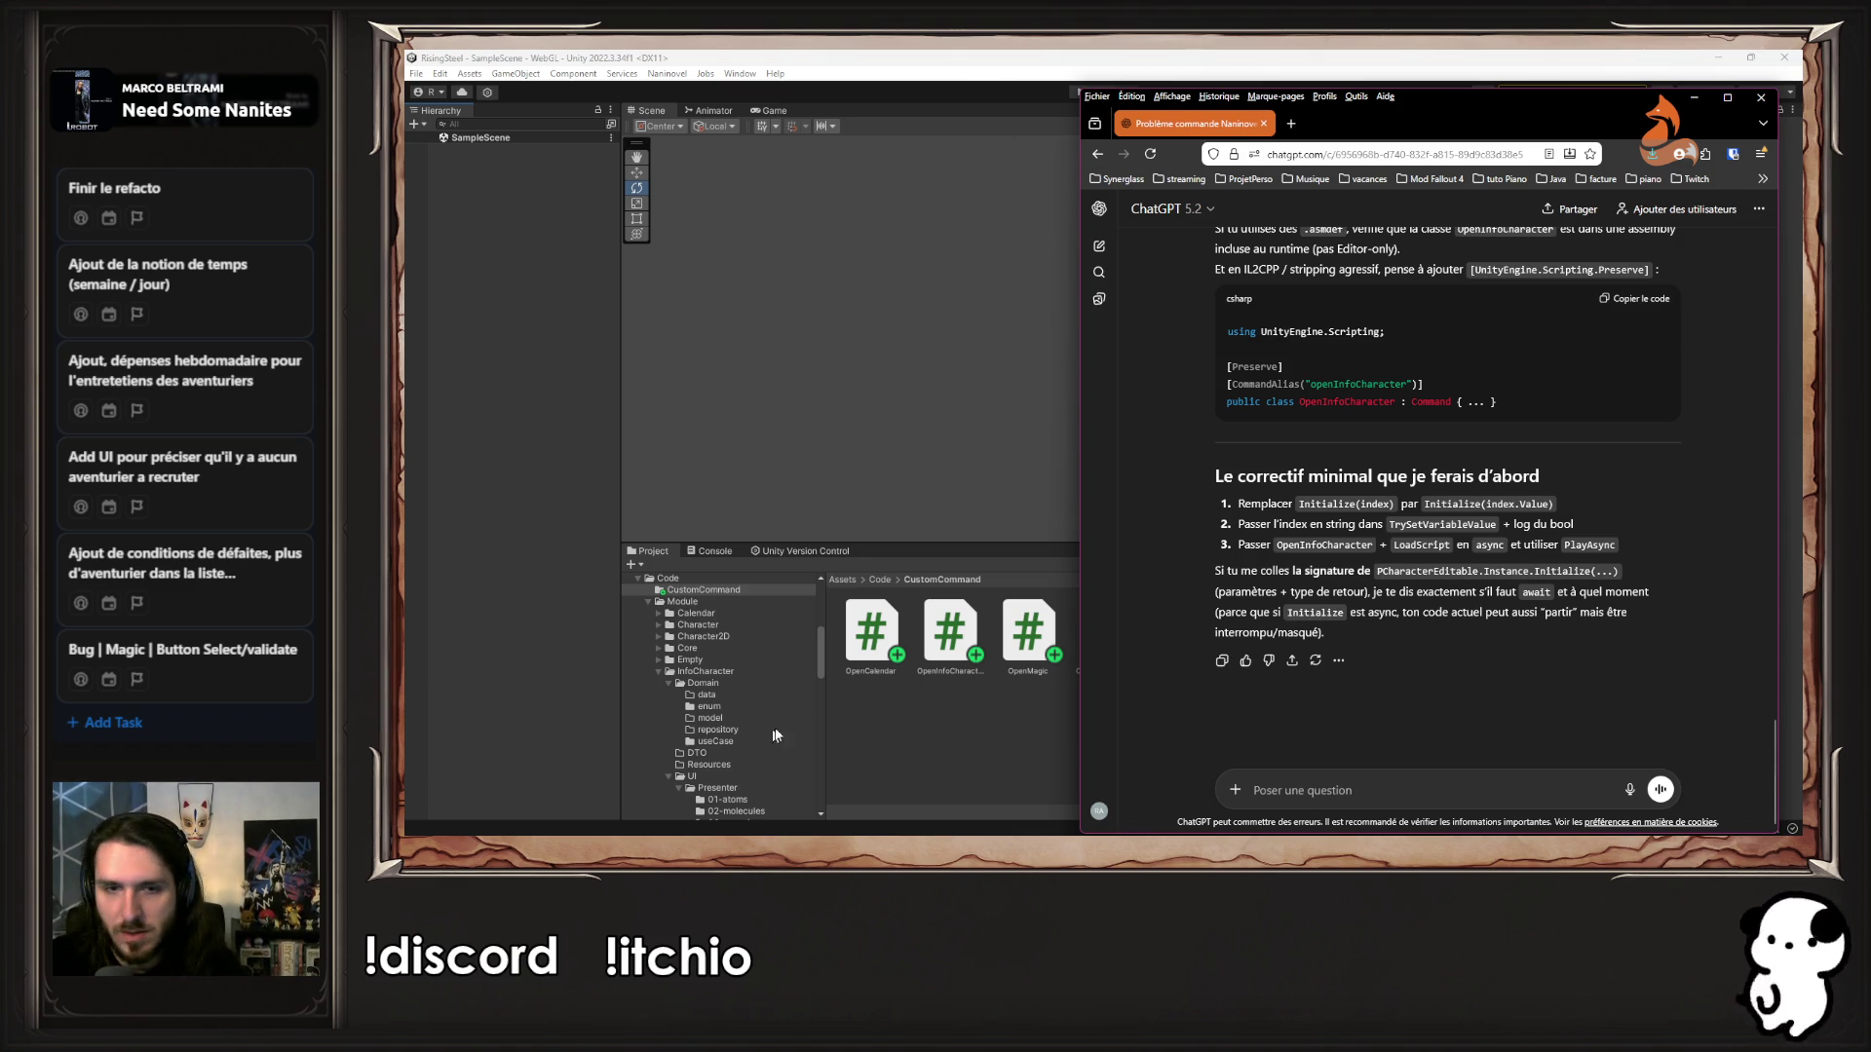
pyautogui.click(870, 603)
pyautogui.click(874, 582)
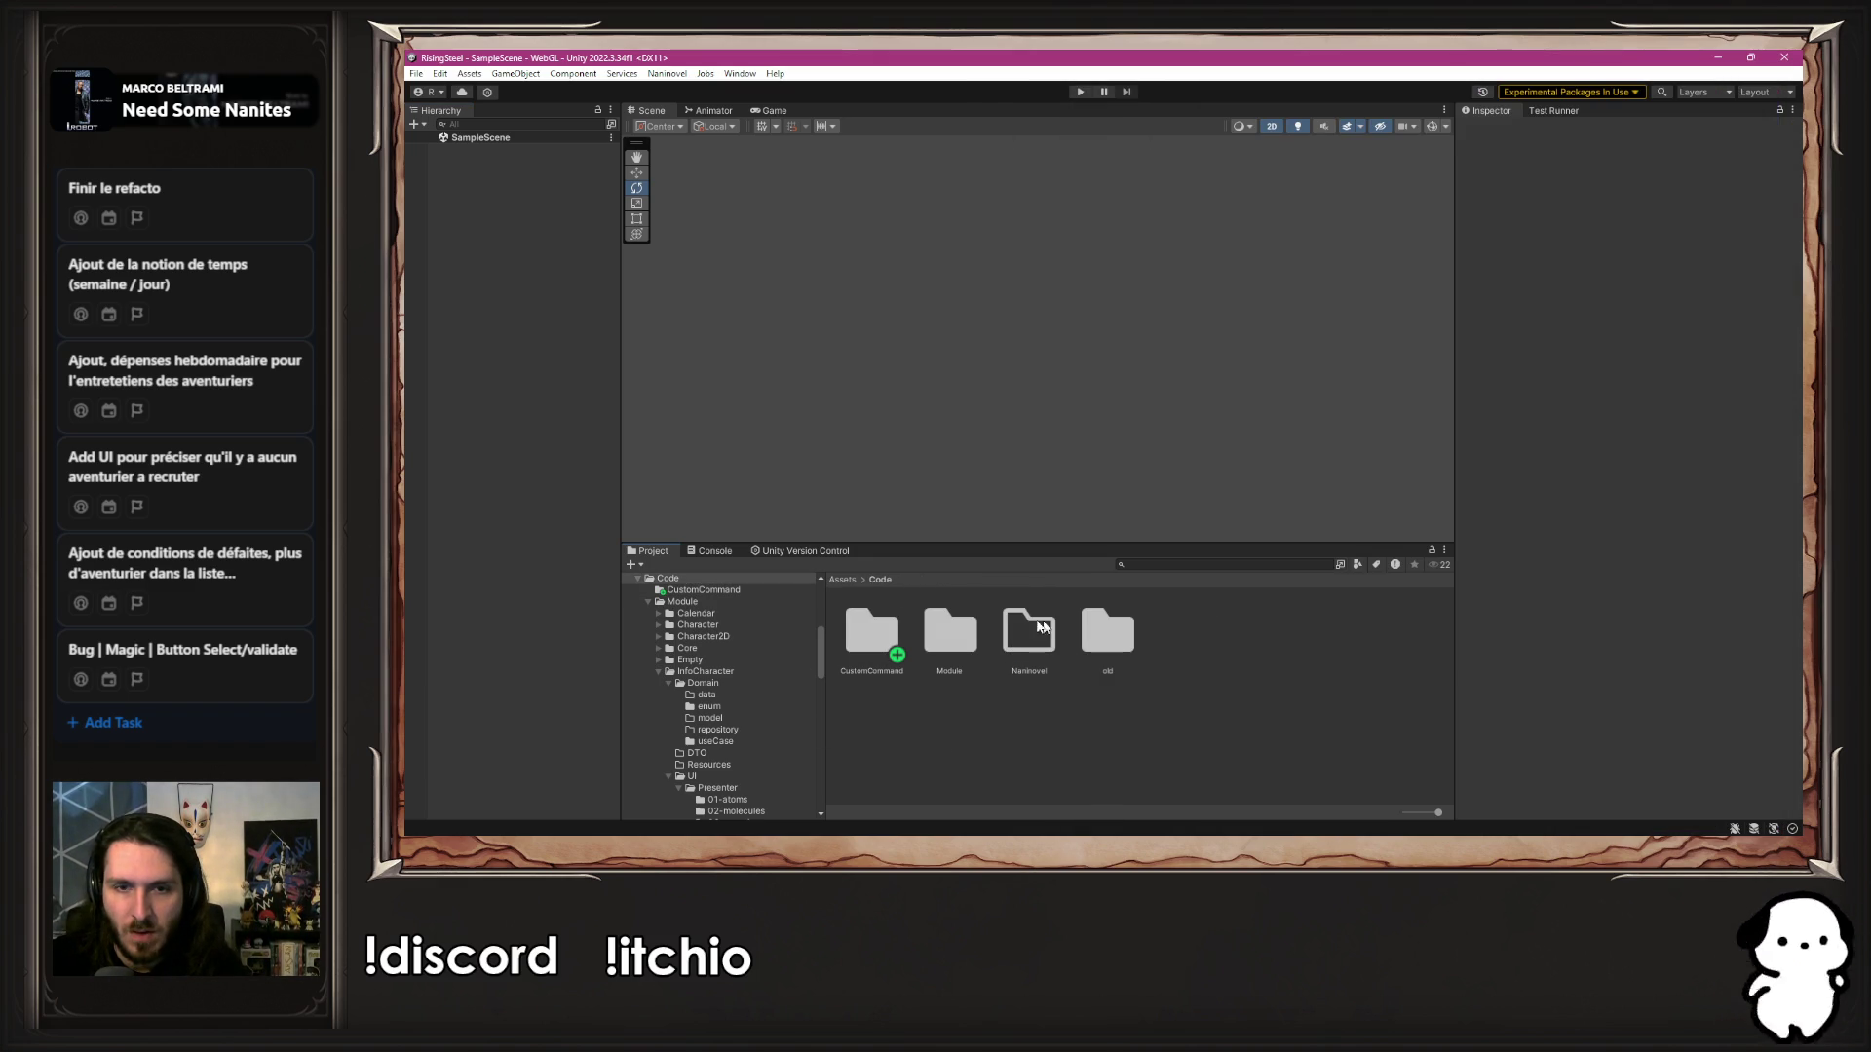
# Inspect the Module folder's assembly definition settings
pyautogui.doubleClick(934, 637)
pyautogui.click(1327, 729)
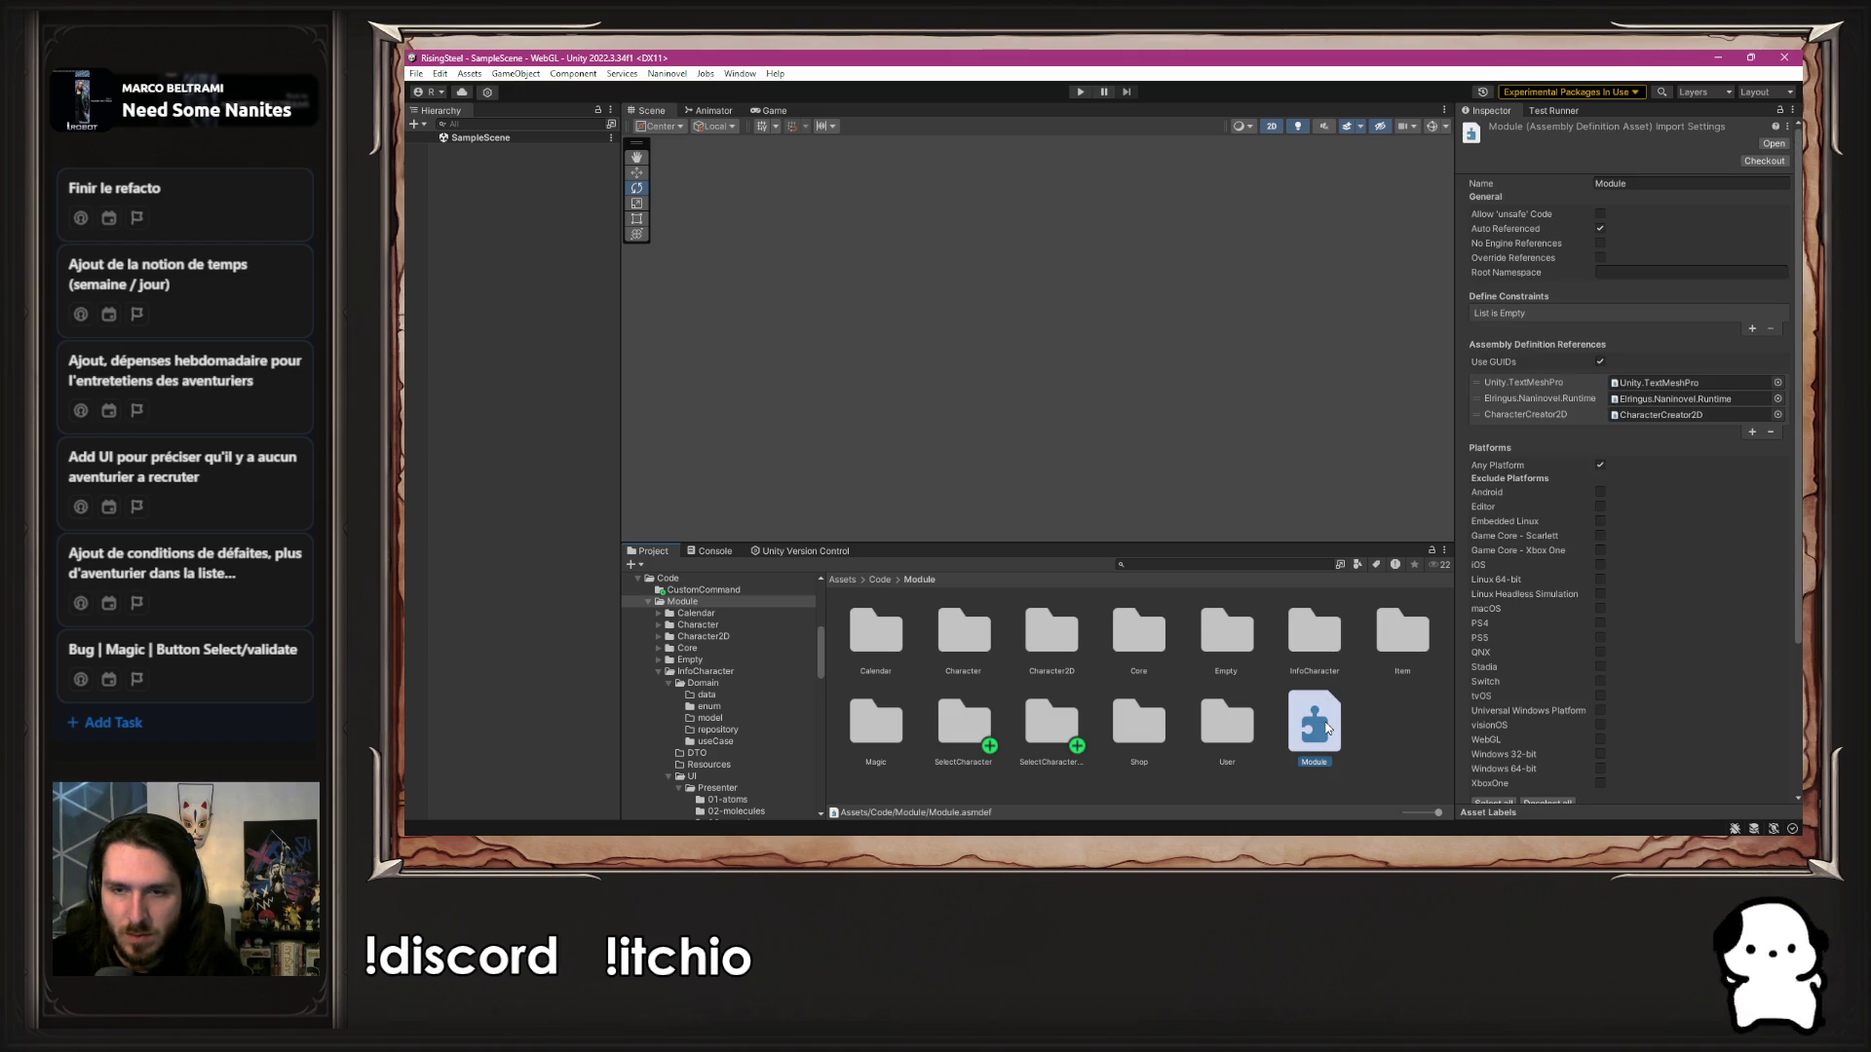
pyautogui.click(879, 580)
# Create an Assembly Definition named CustomCommand inside the CustomCommand folder
pyautogui.click(869, 648)
pyautogui.doubleClick(869, 651)
pyautogui.rightClick(1096, 734)
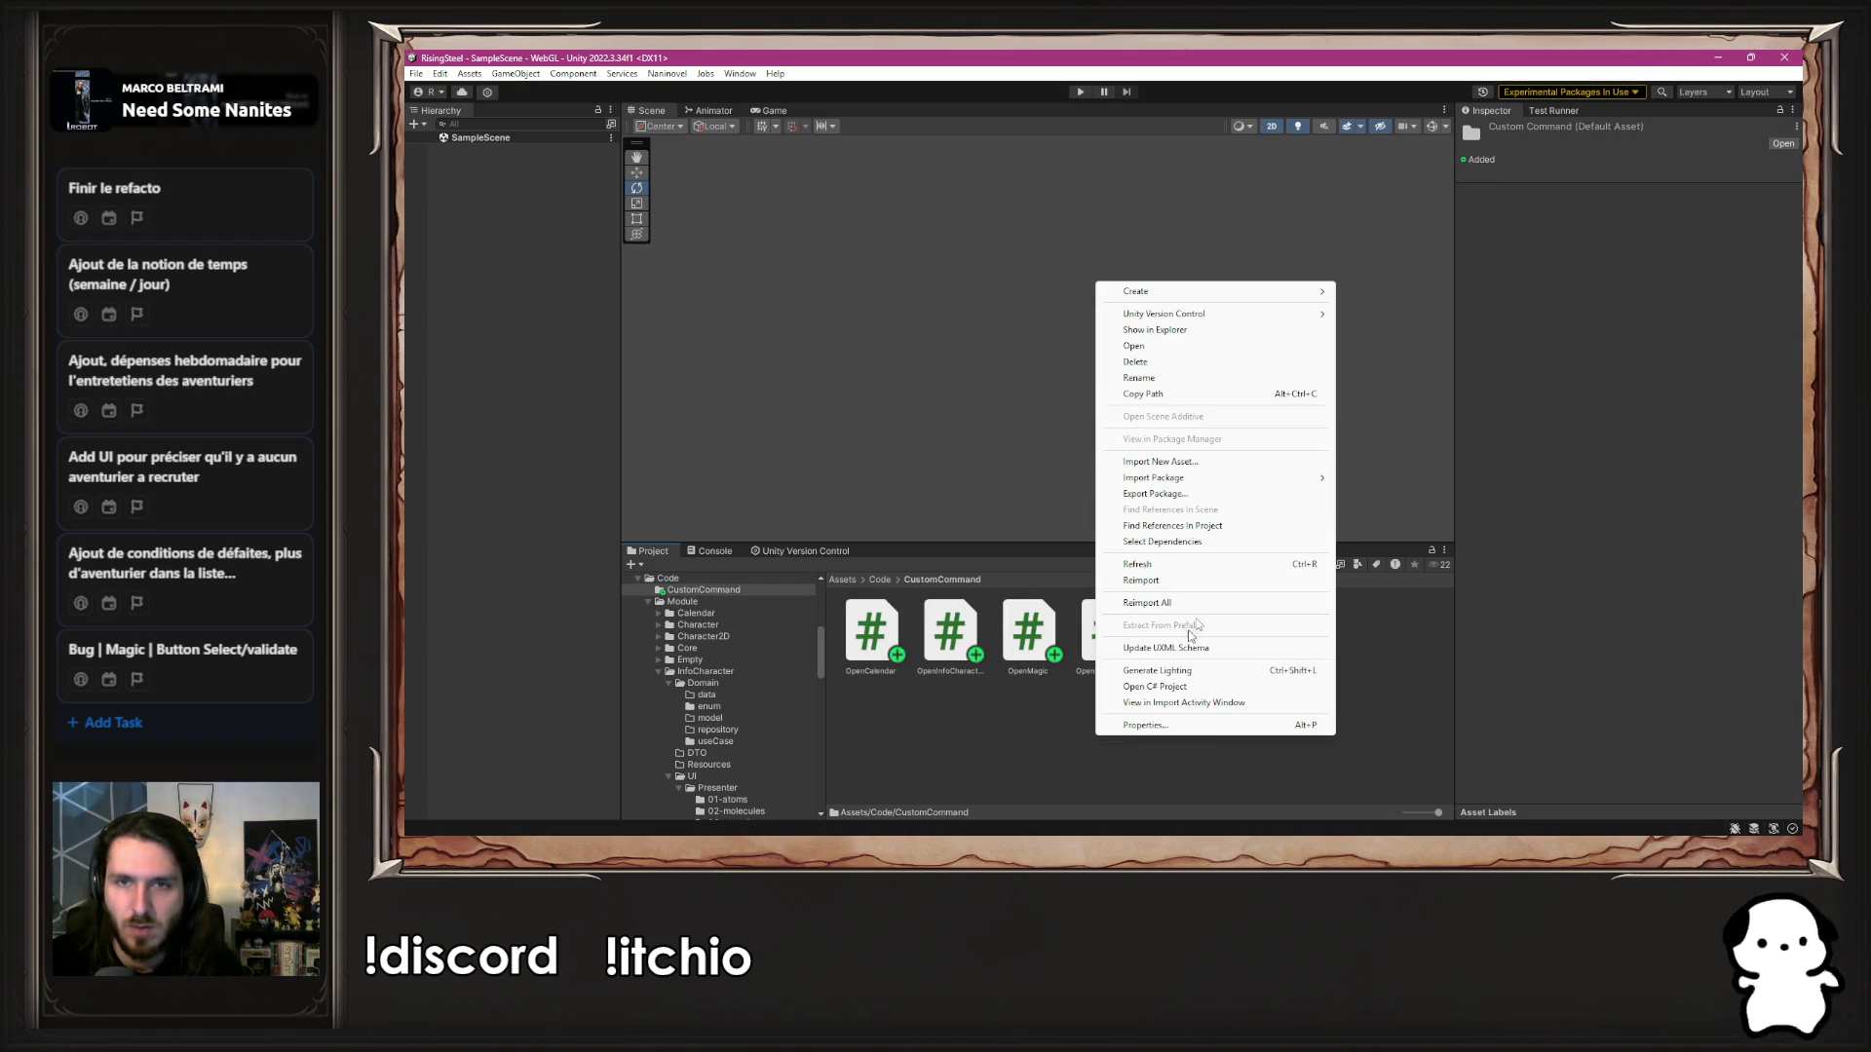
pyautogui.moveTo(1229, 297)
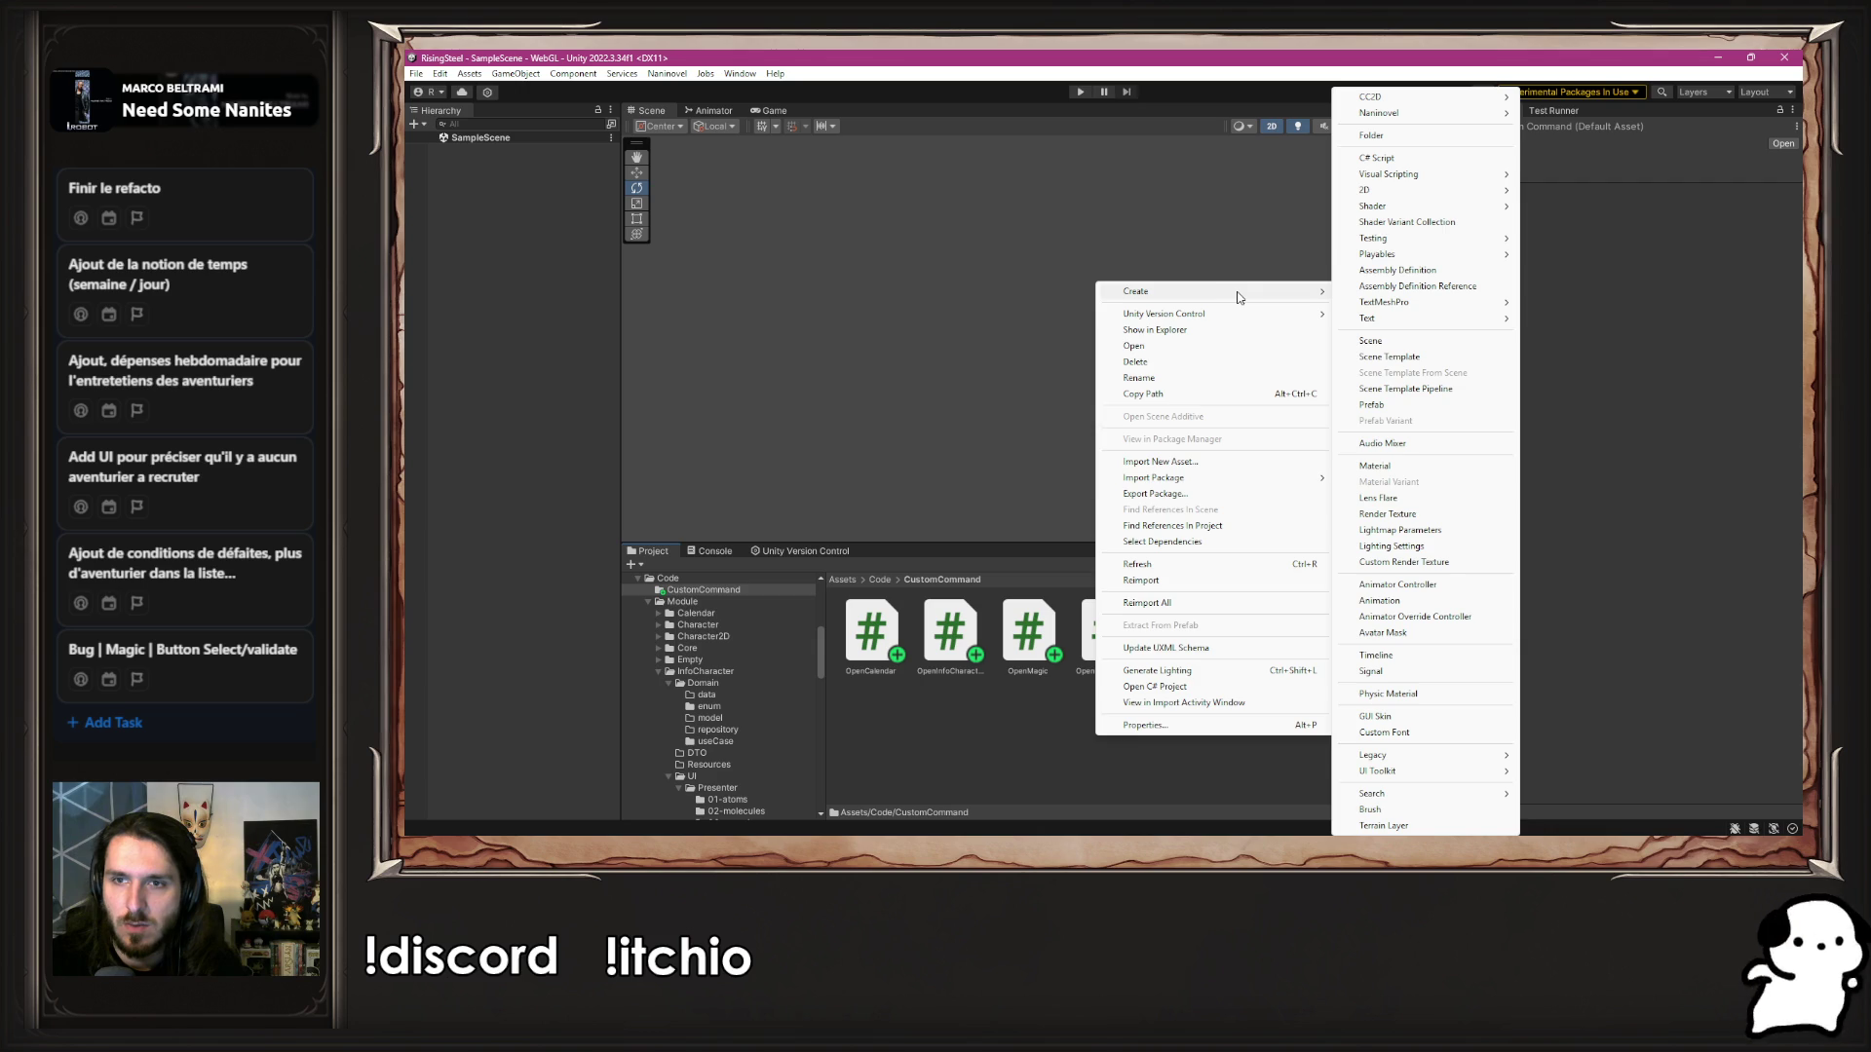
pyautogui.click(1398, 270)
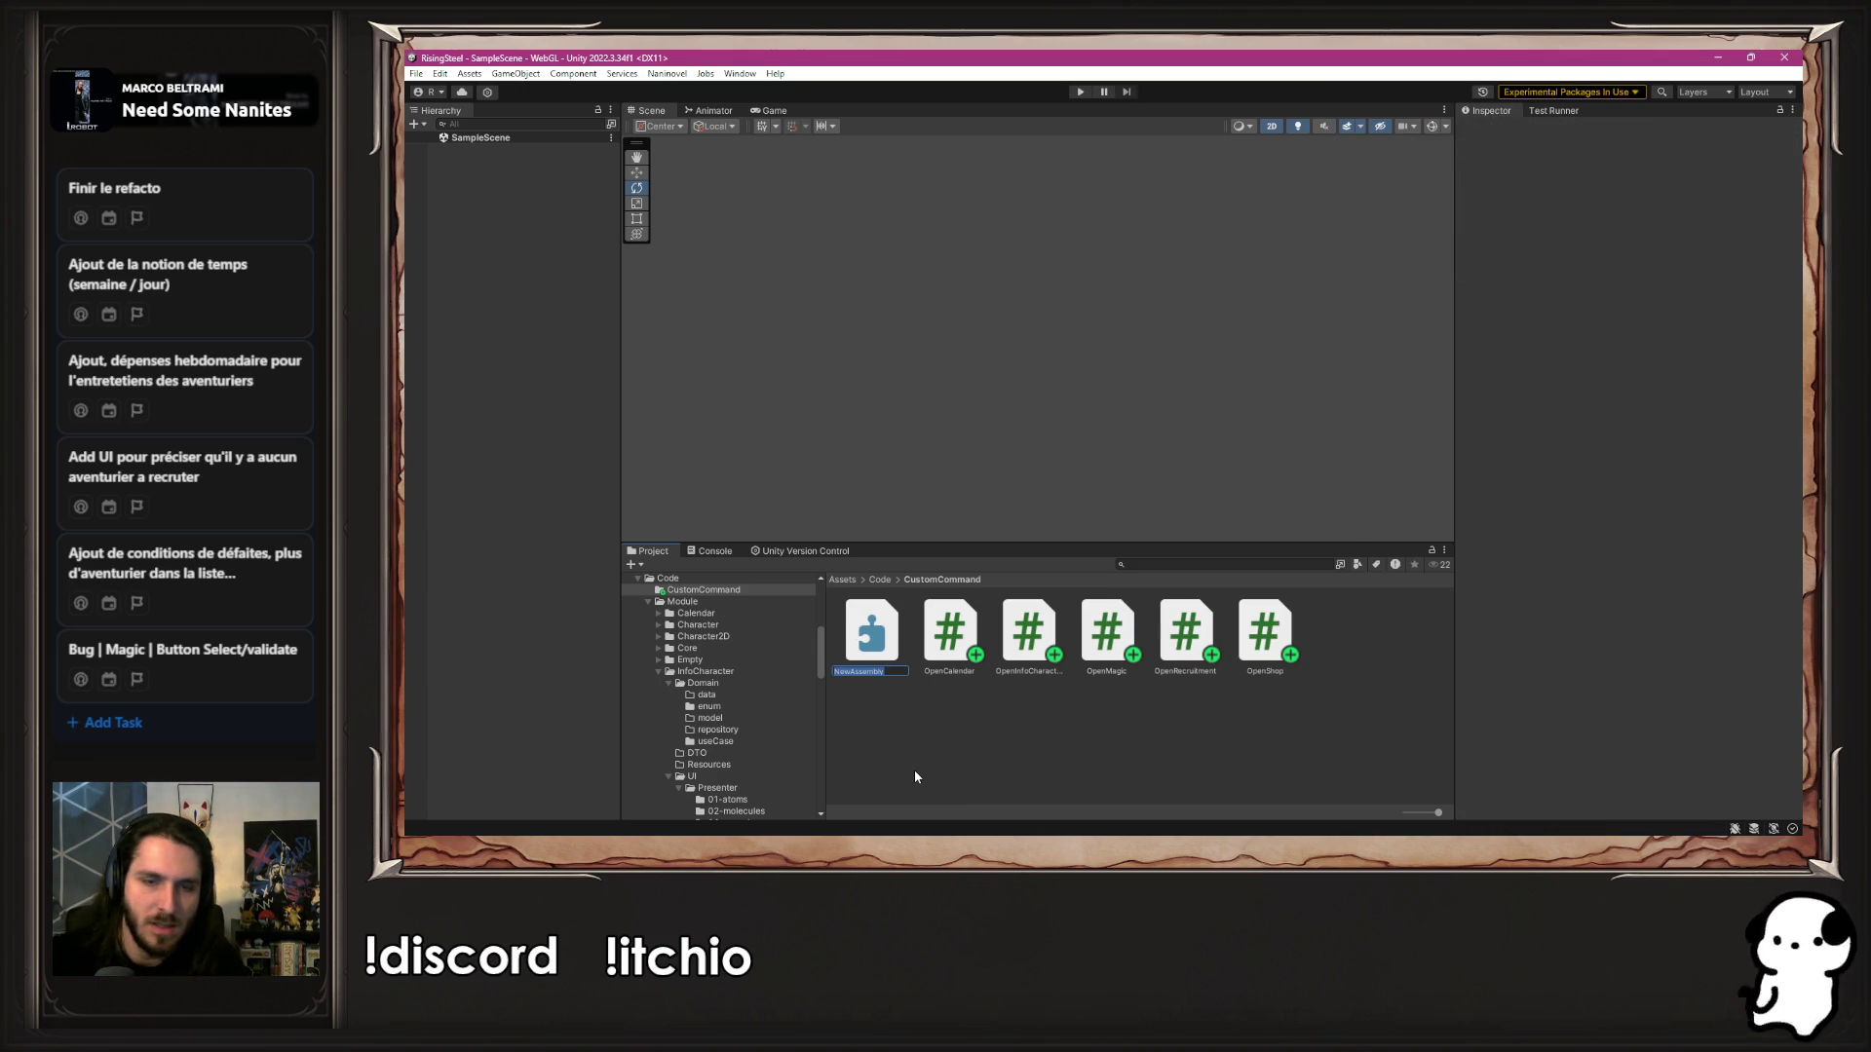
pyautogui.write('CustomCommand')
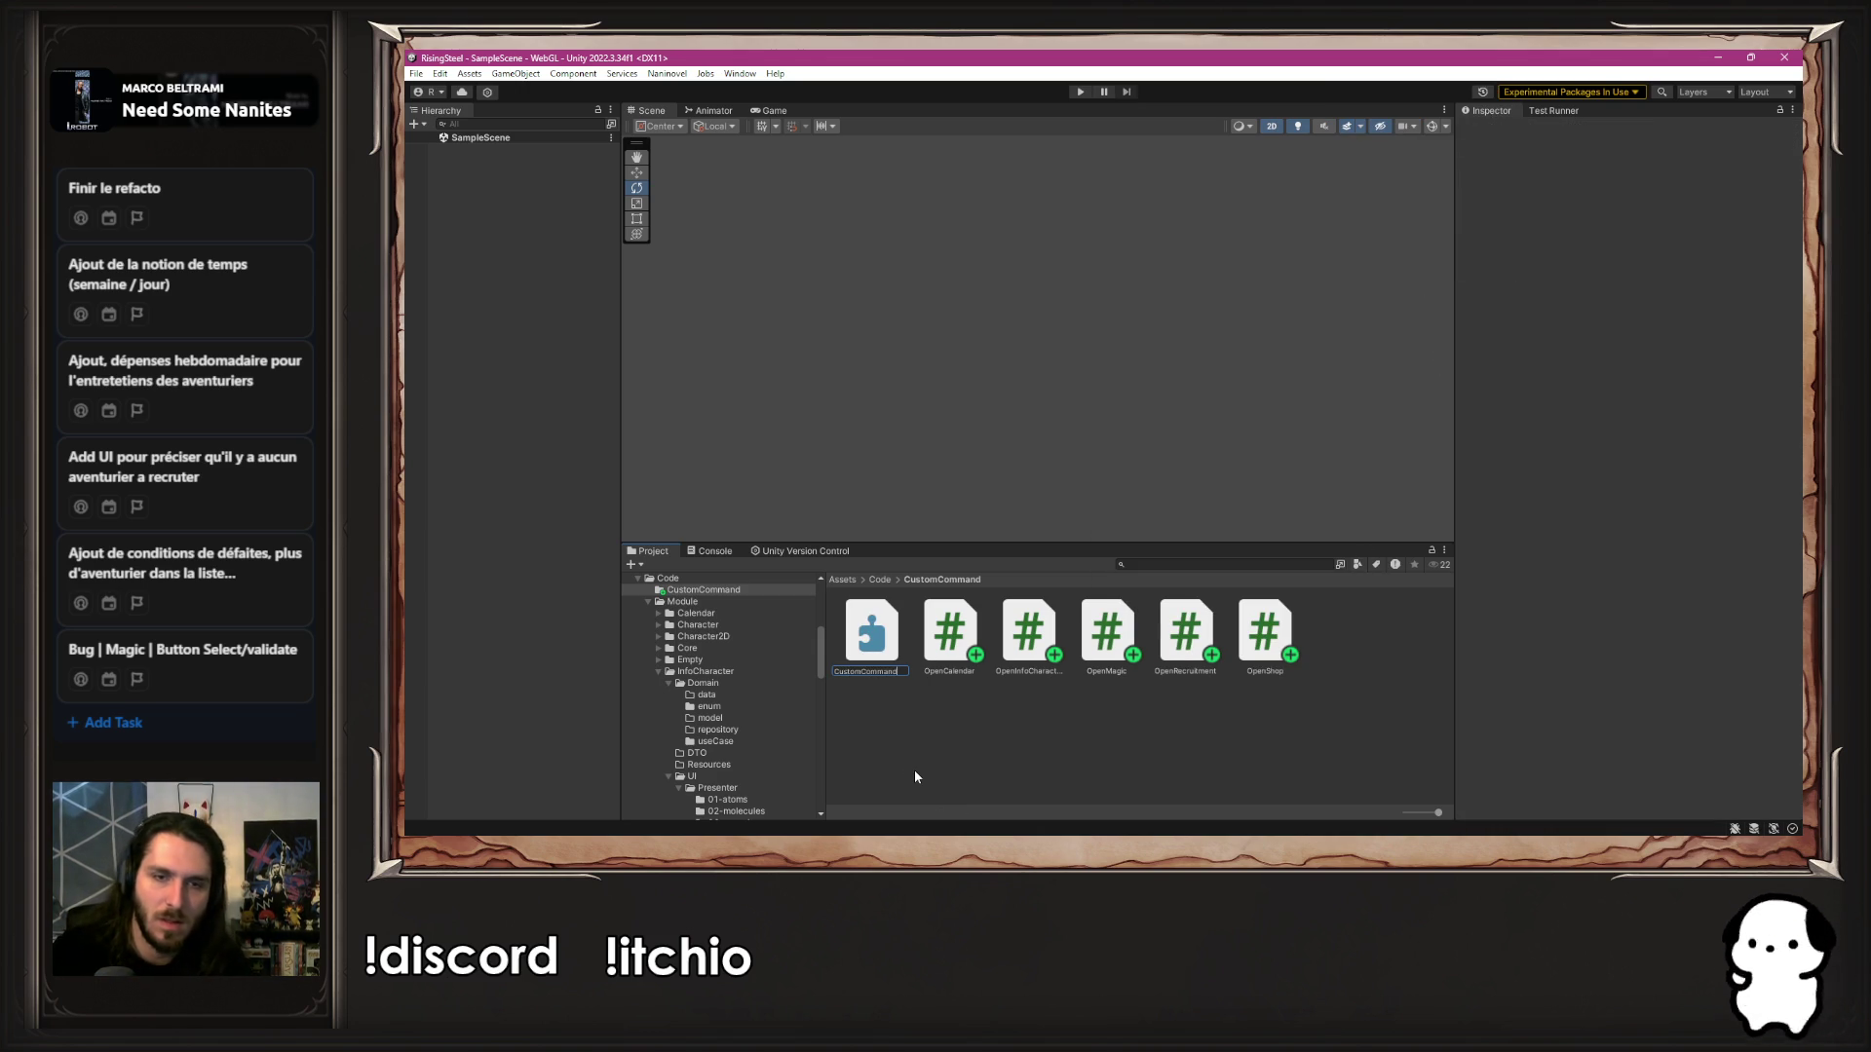
pyautogui.press('Return')
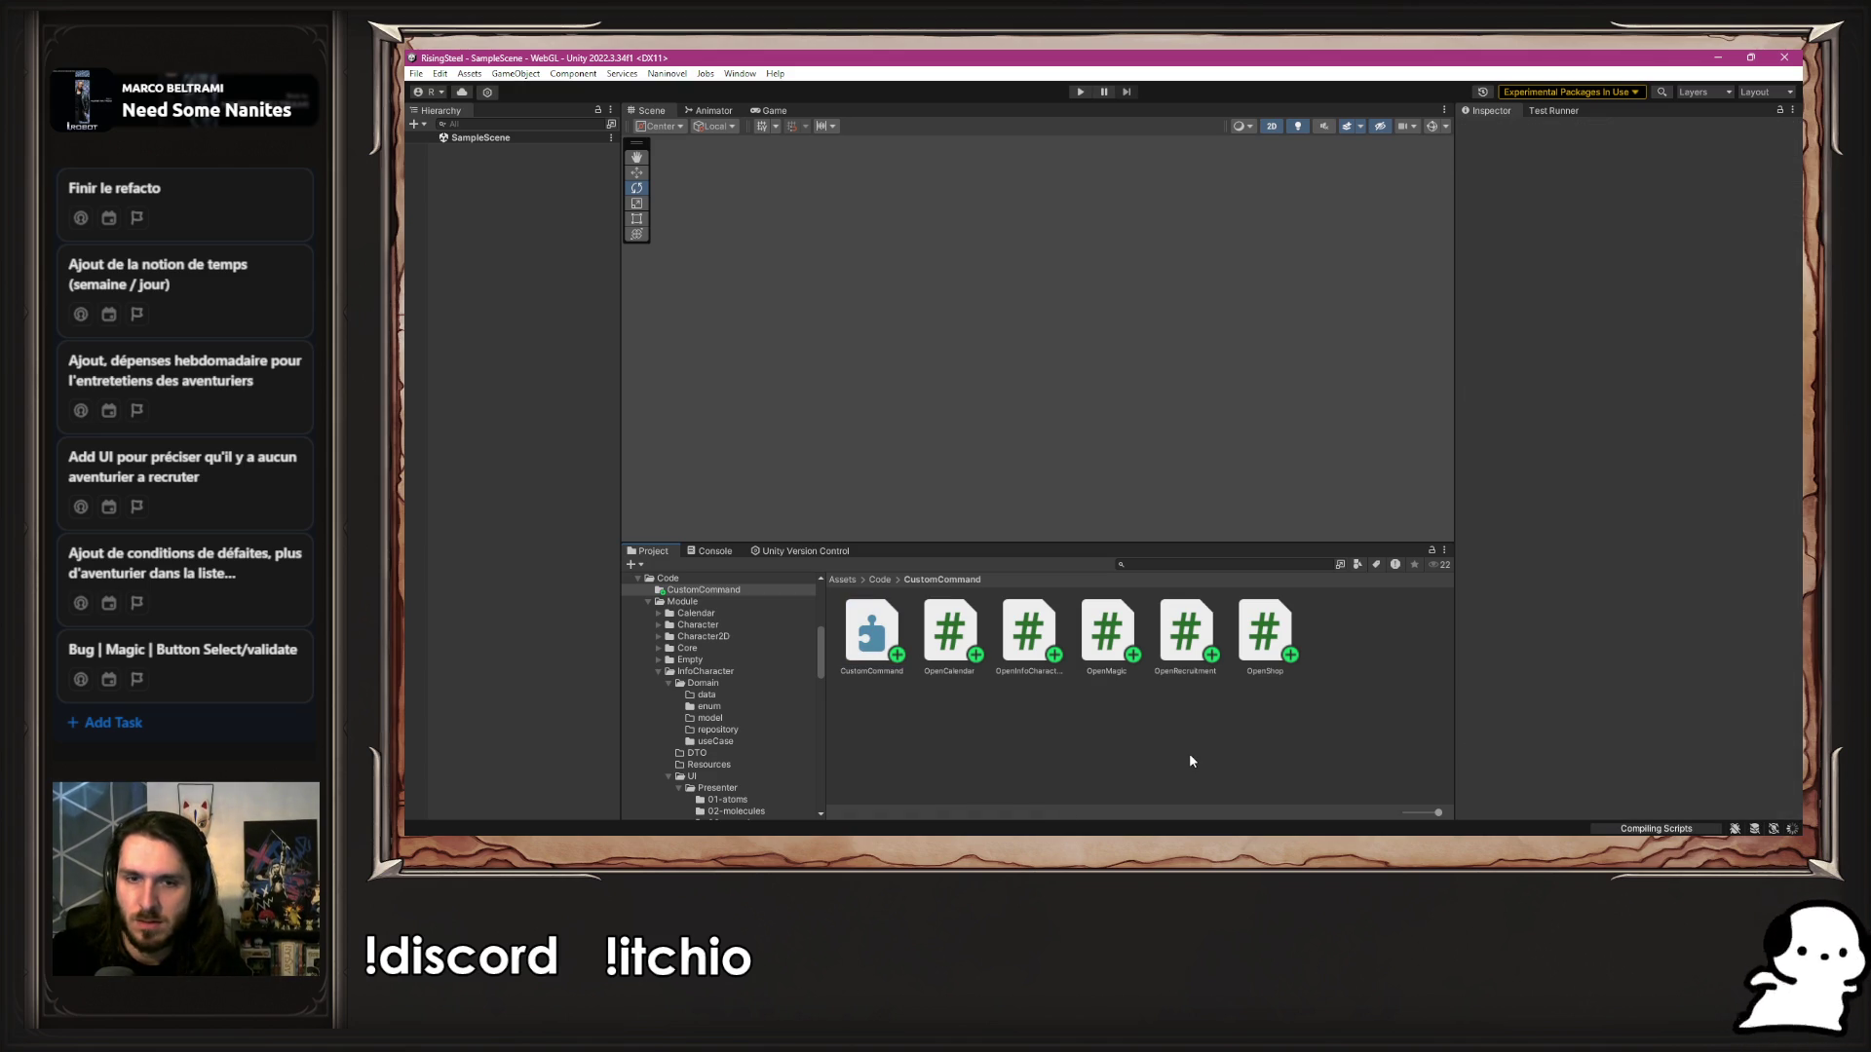
# Read the CS0246 errors and open the script behind the first one
pyautogui.click(1126, 830)
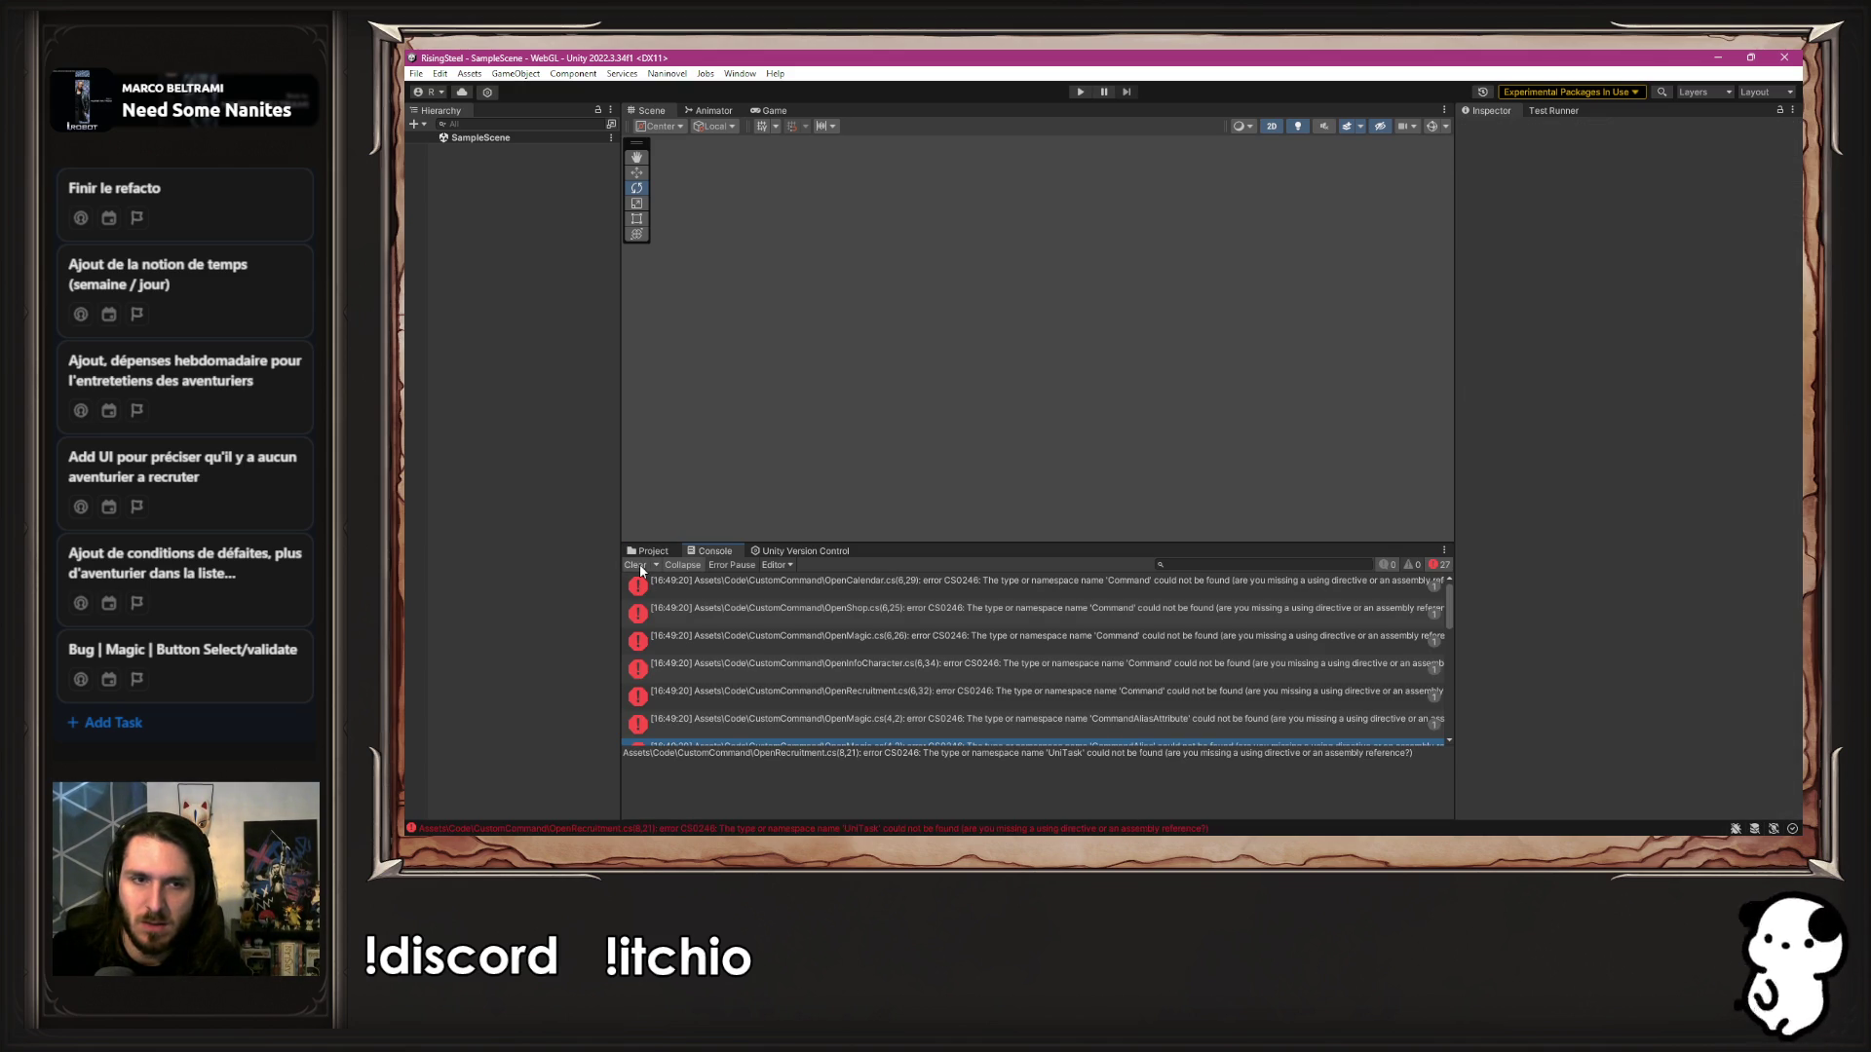
pyautogui.doubleClick(861, 580)
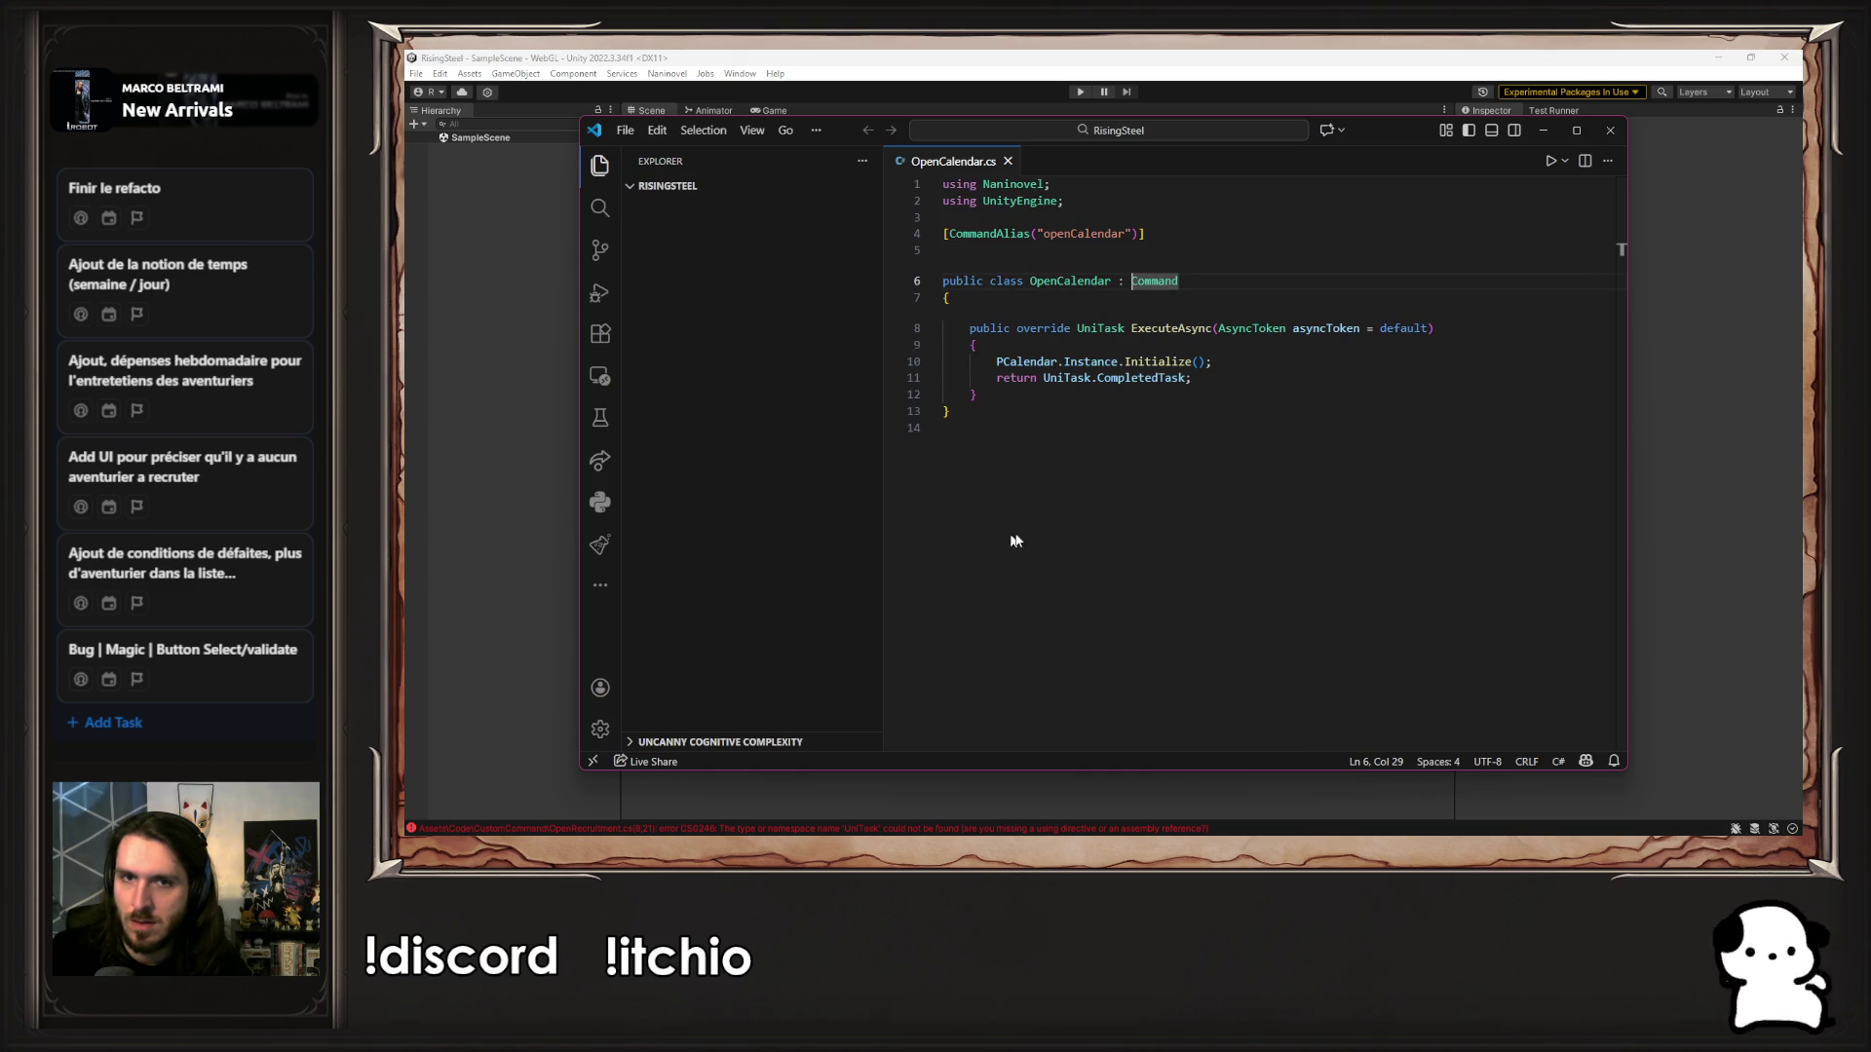
pyautogui.click(1545, 132)
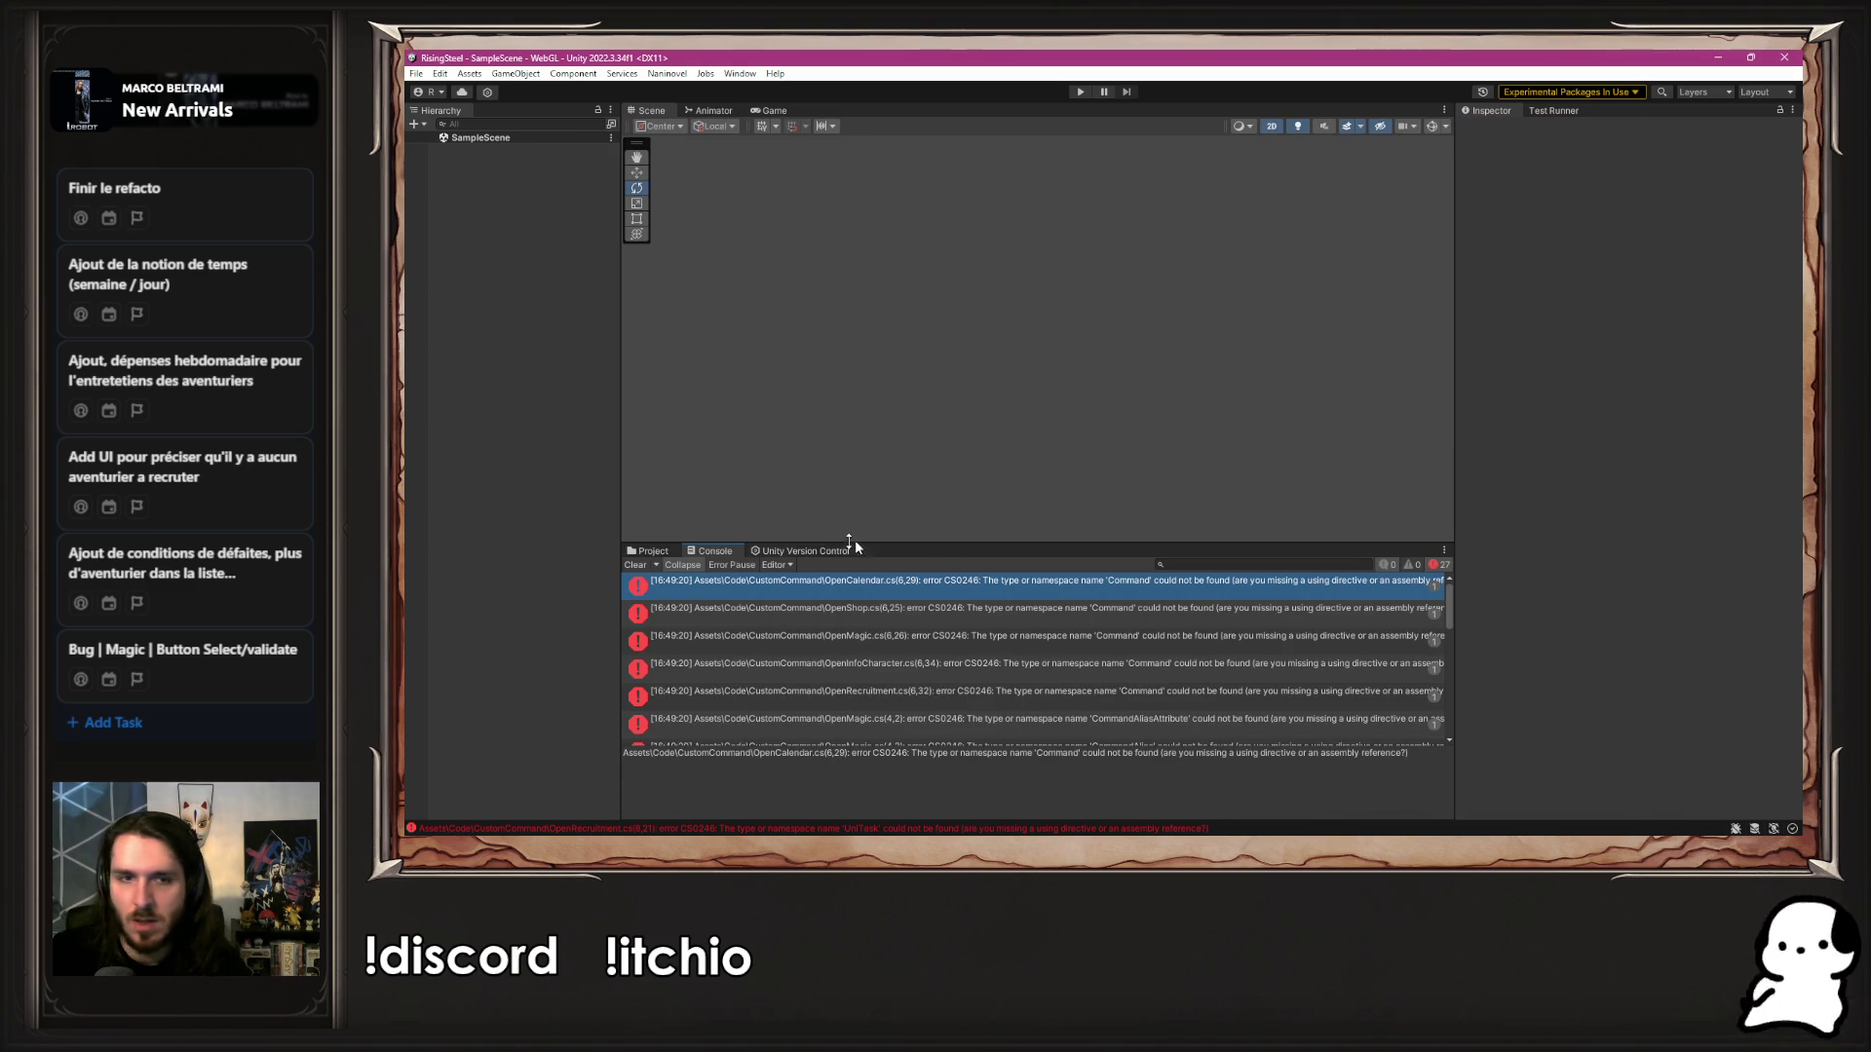
# Browse the Project window through Module and back up to Assets/Code
pyautogui.click(653, 552)
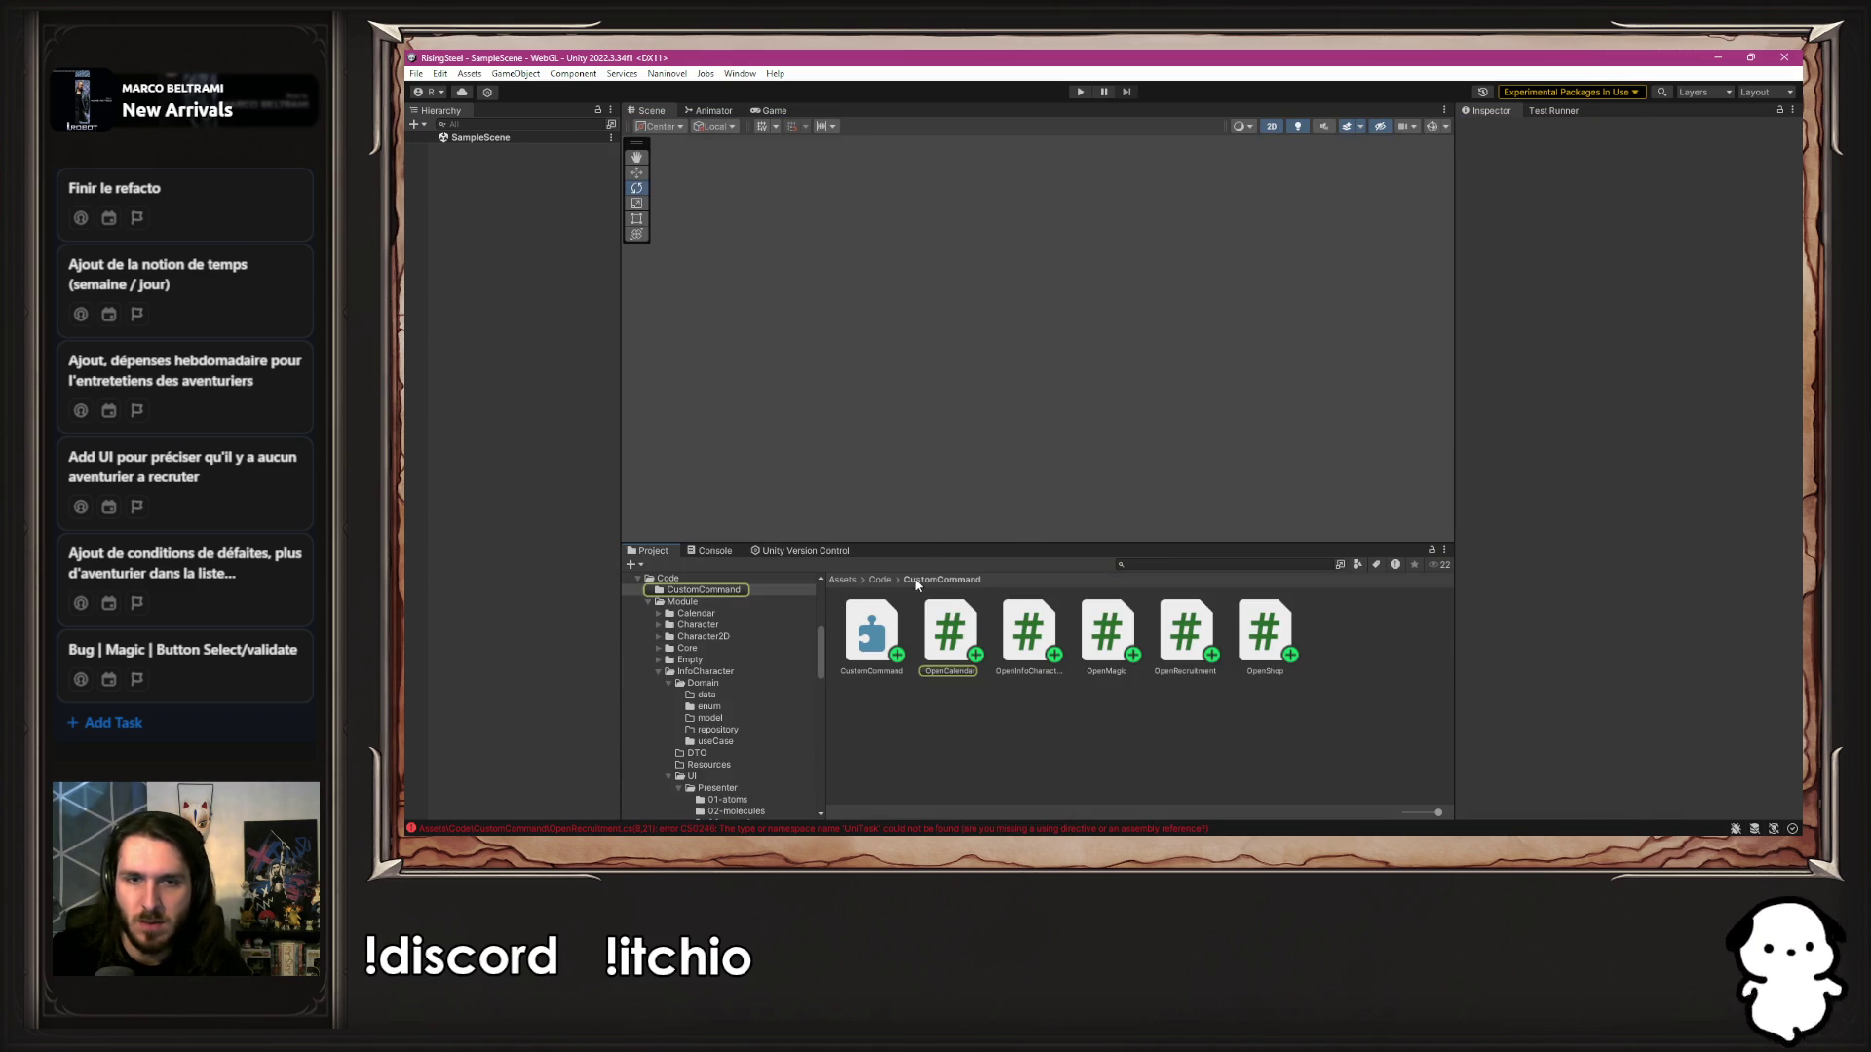
pyautogui.click(880, 579)
pyautogui.doubleClick(952, 628)
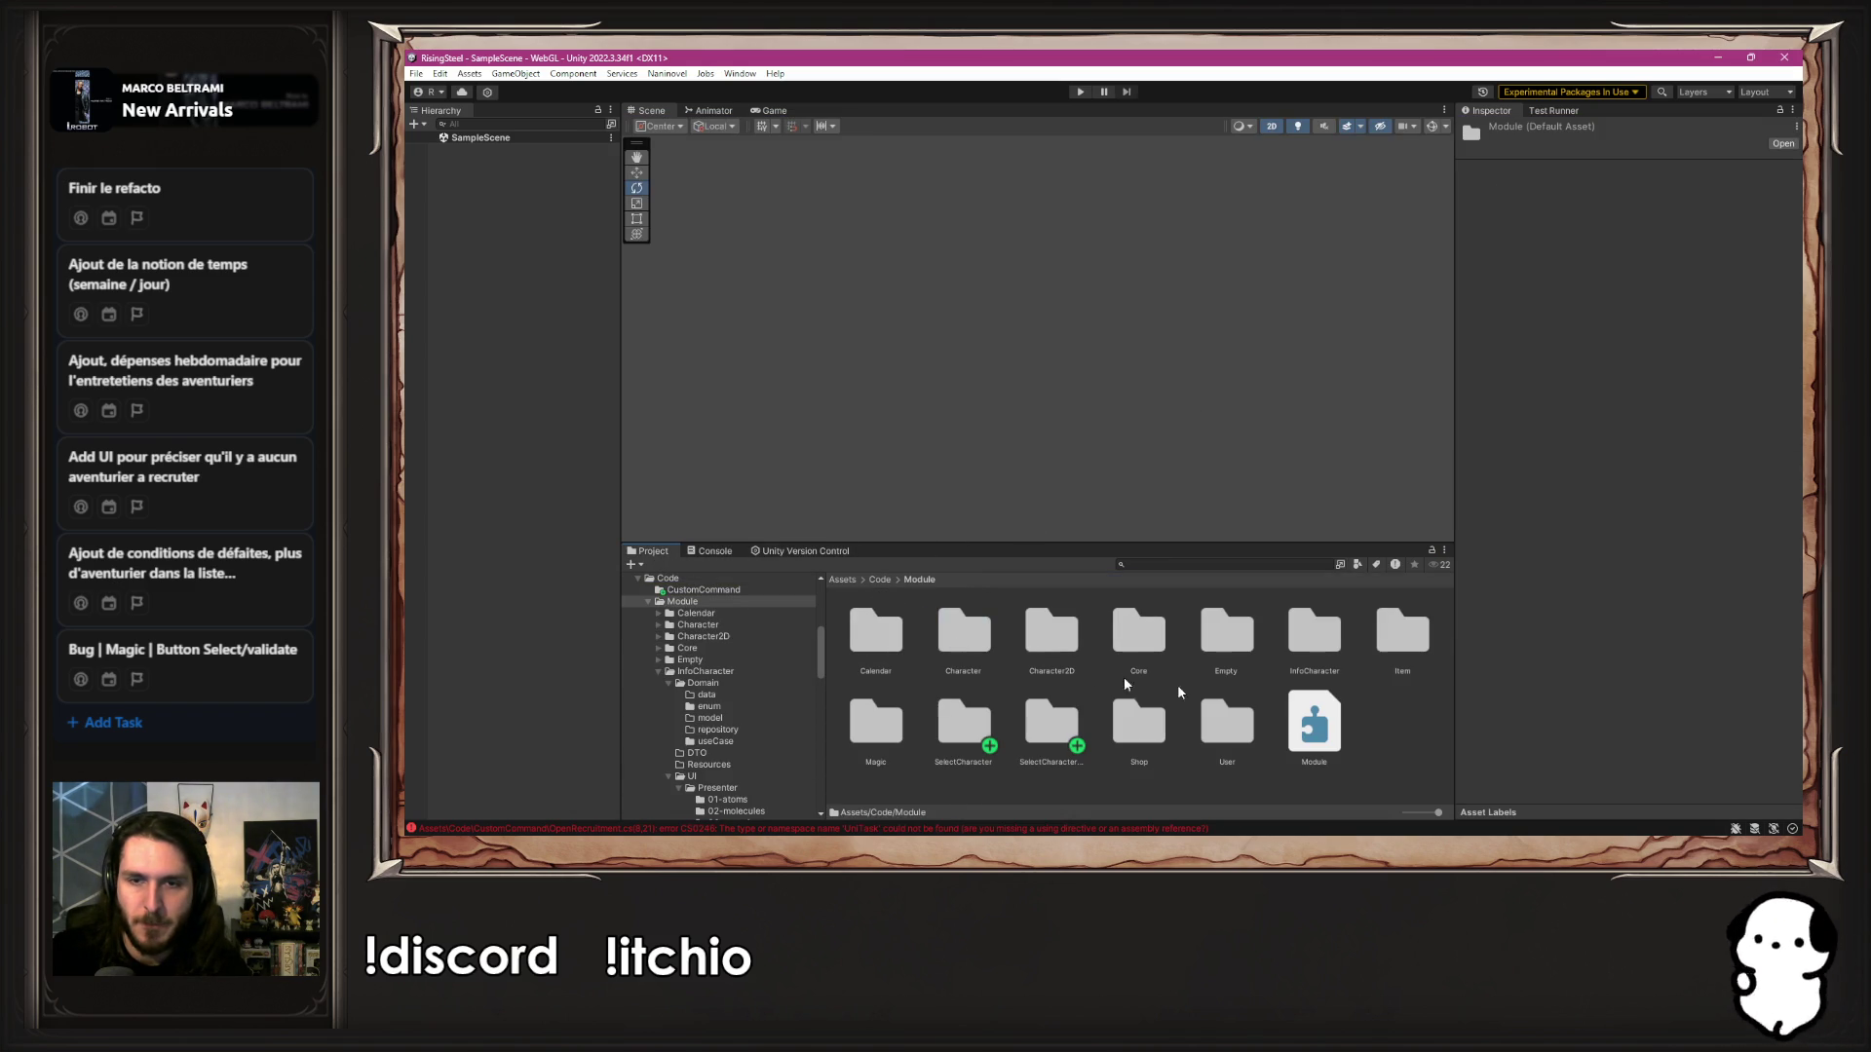
pyautogui.hotkey('ctrl', 'shift', 'c')
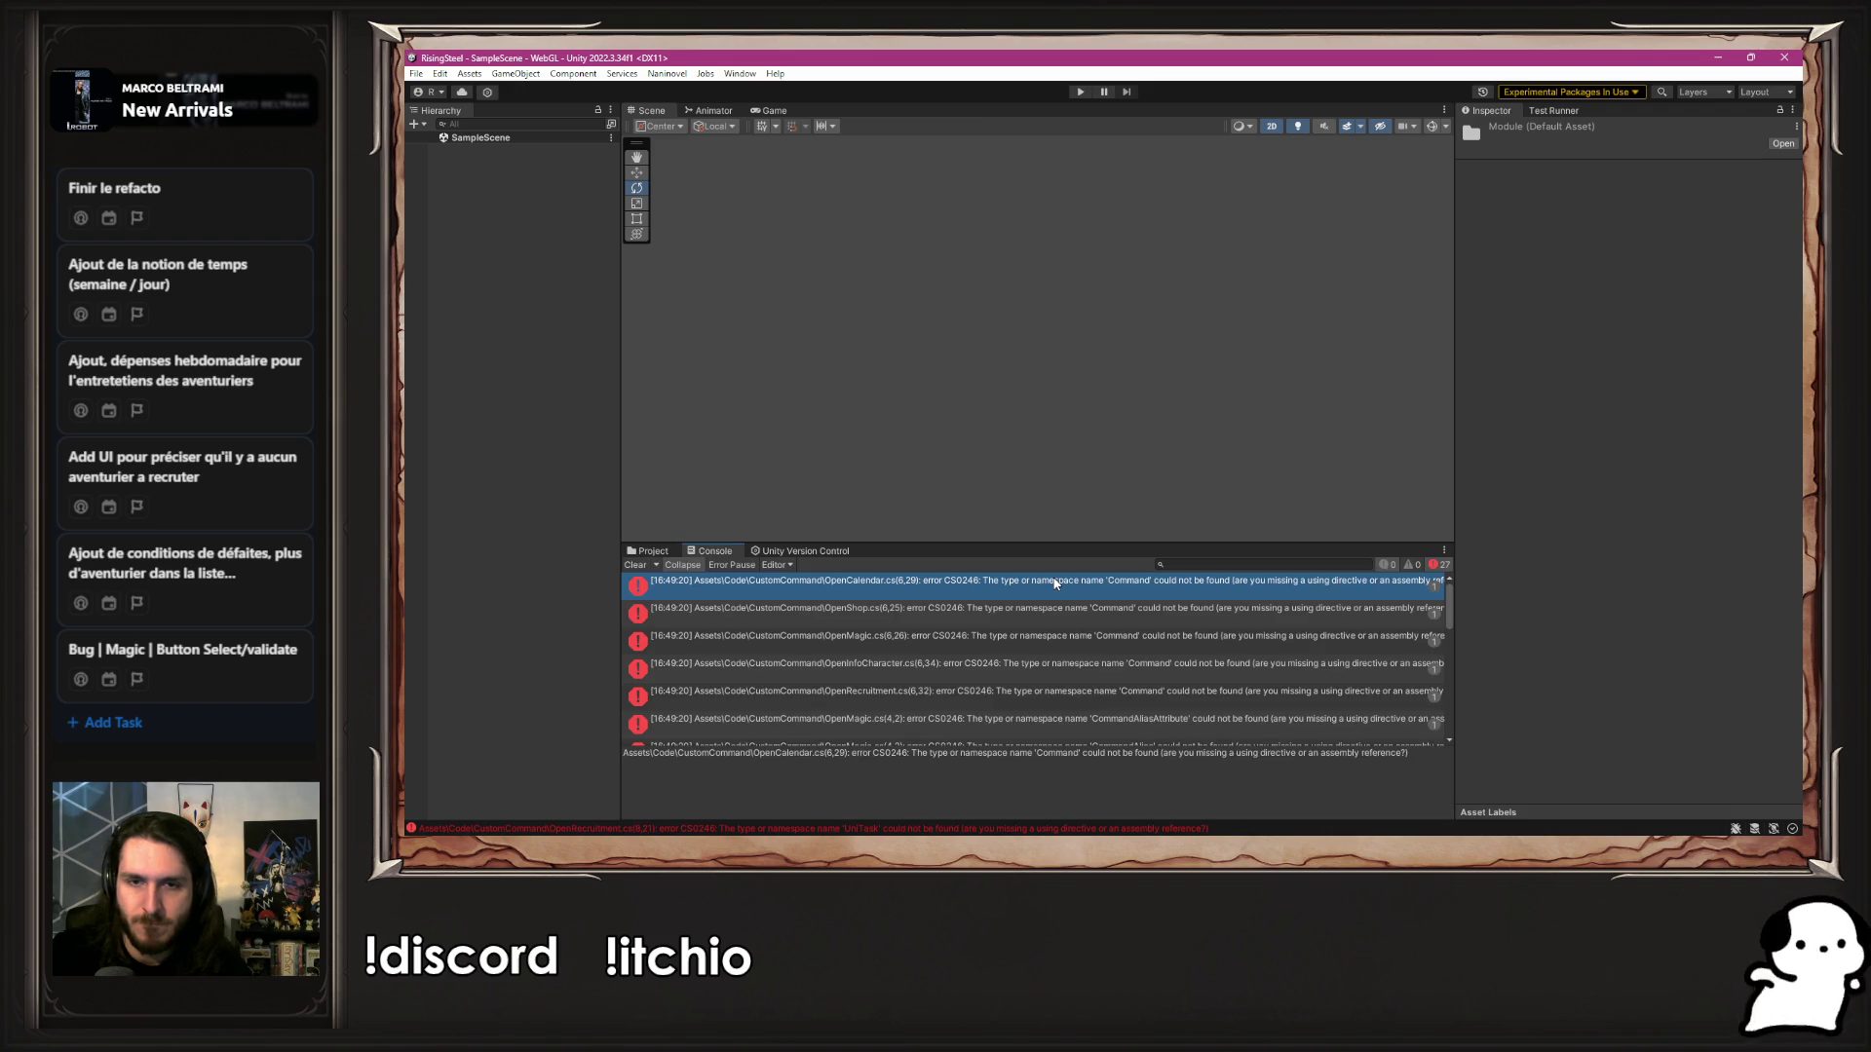
pyautogui.click(650, 554)
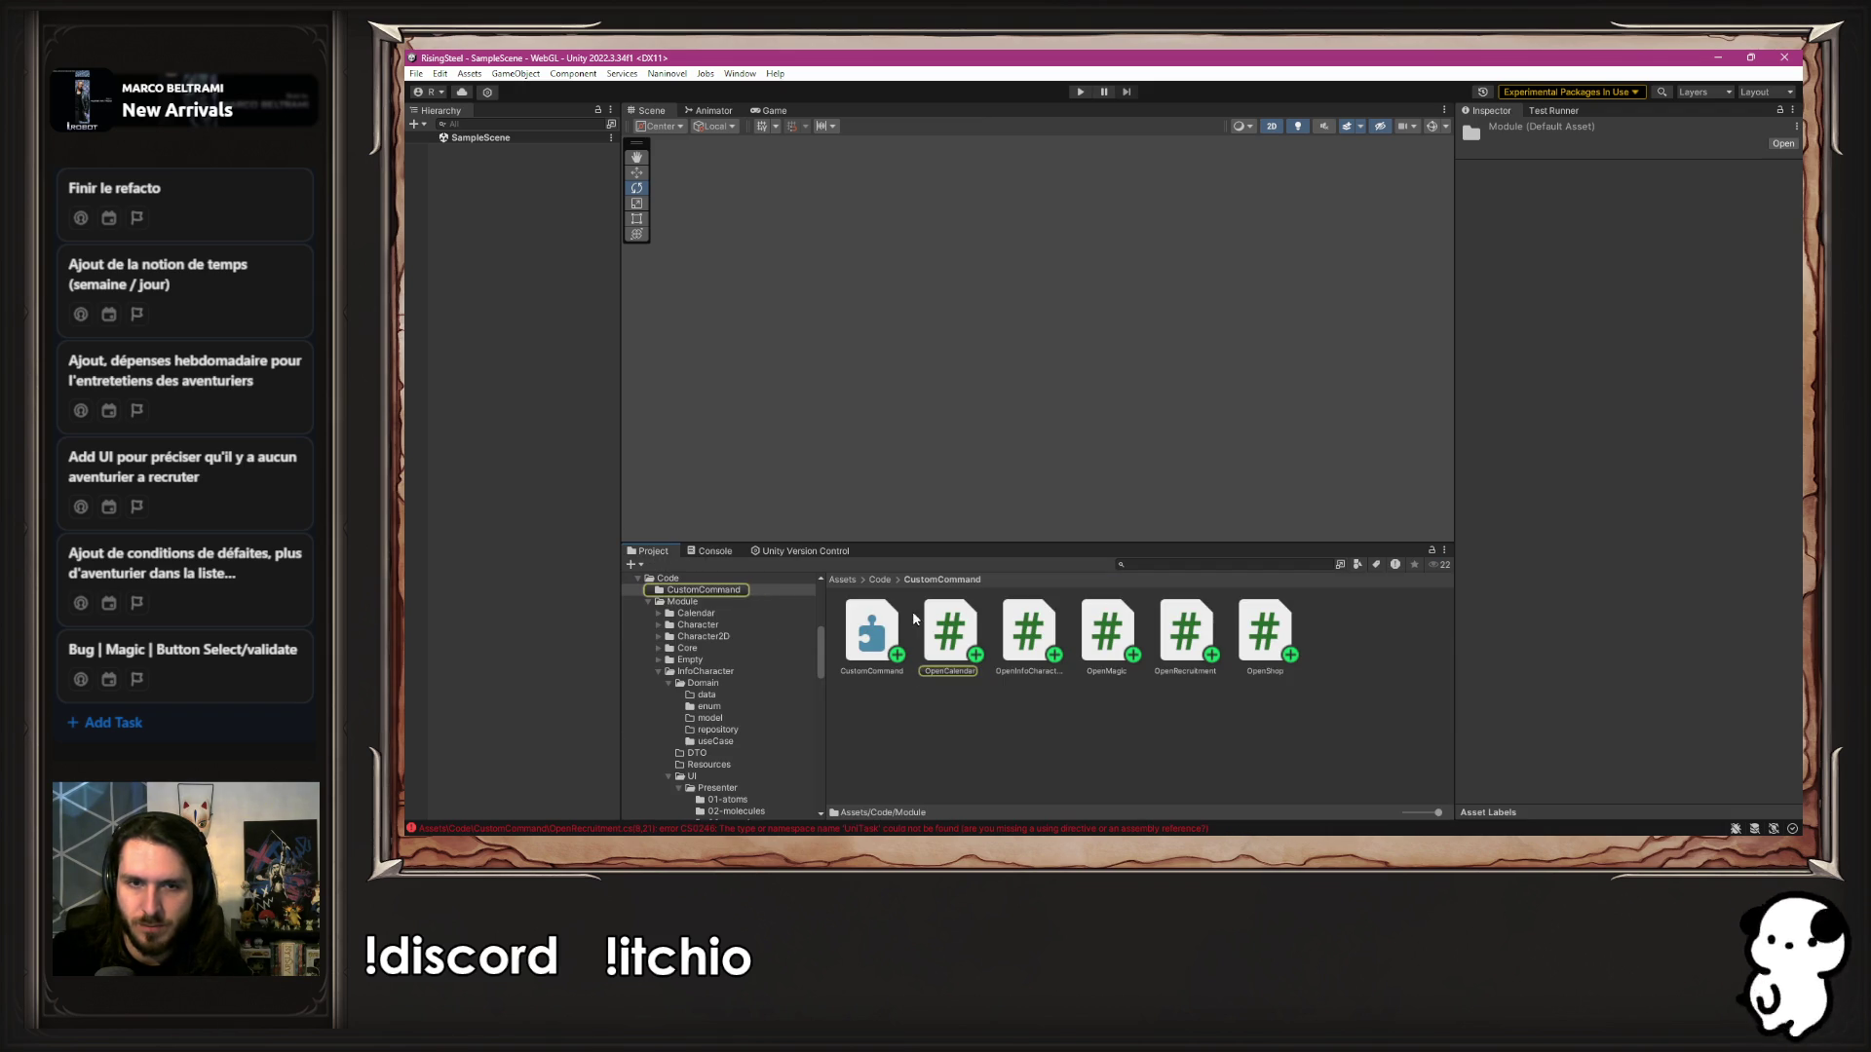
pyautogui.click(880, 579)
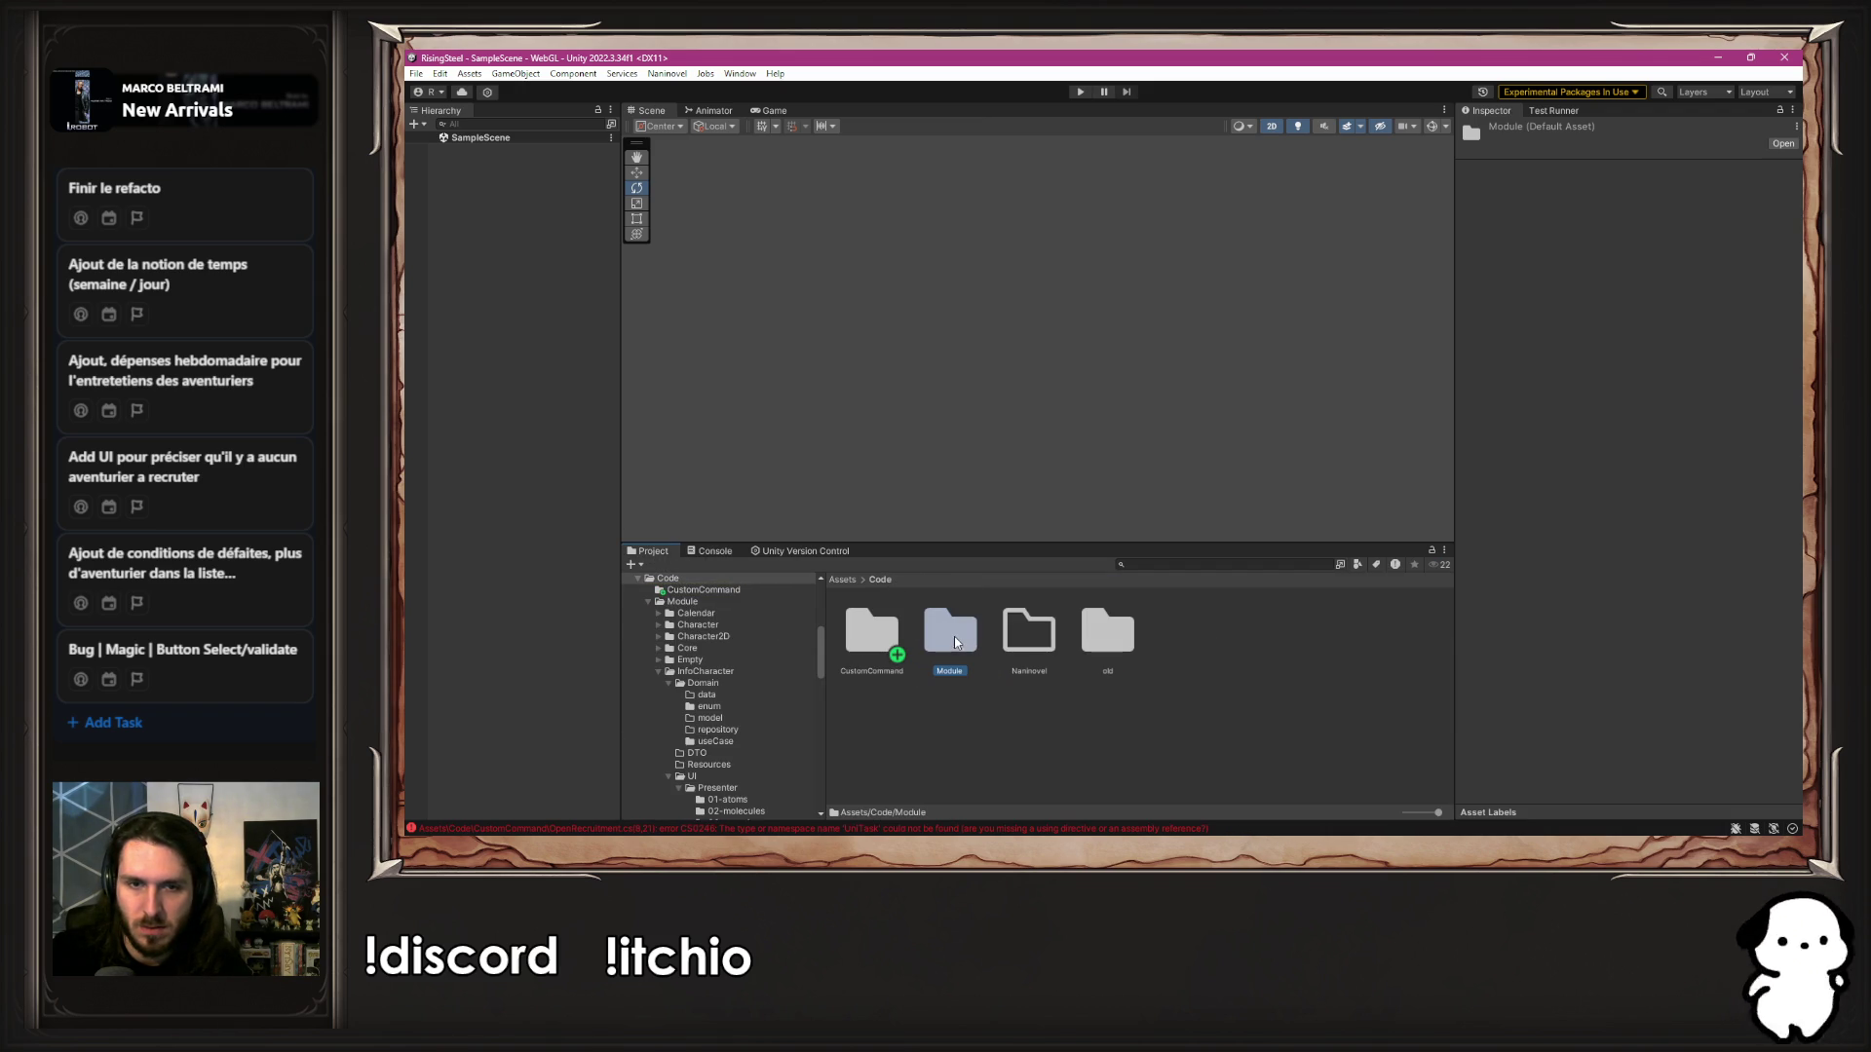
# Check the Module assembly definition and locate Elringus.Naninovel.Runtime in the project
pyautogui.doubleClick(954, 642)
pyautogui.click(1313, 726)
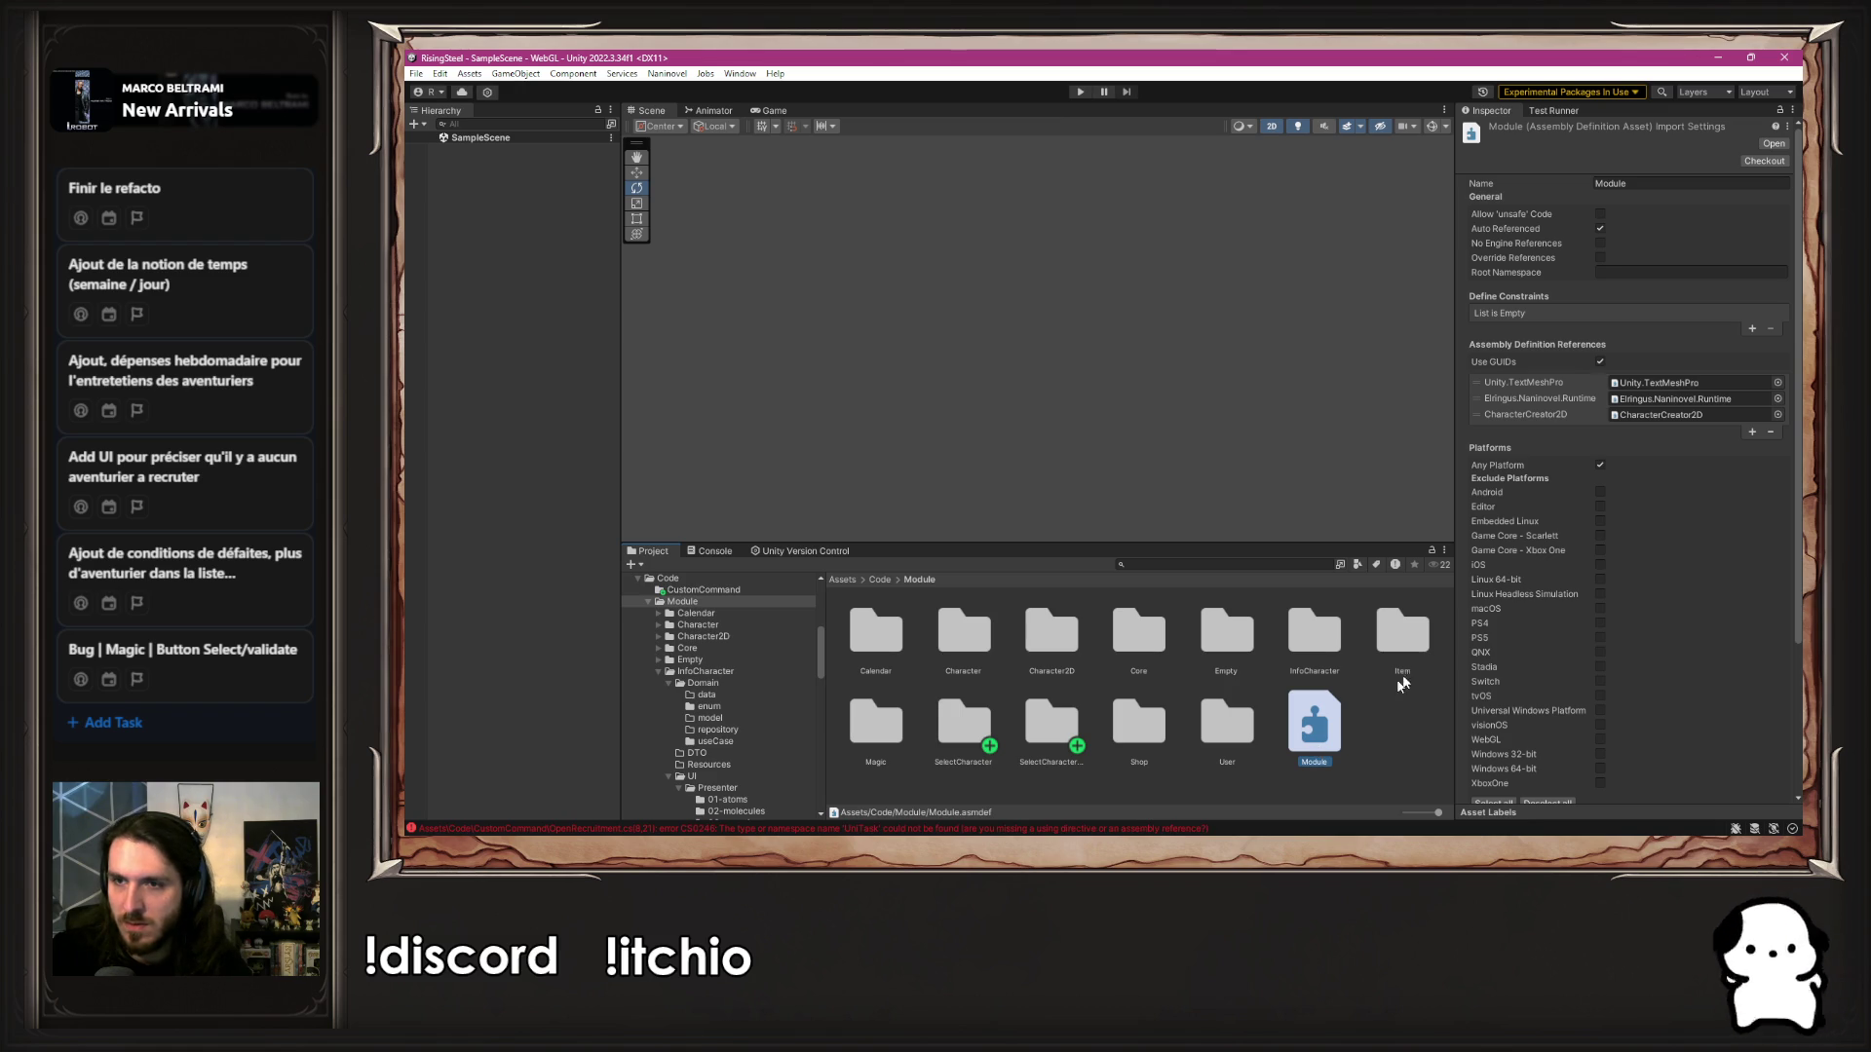
pyautogui.click(1678, 405)
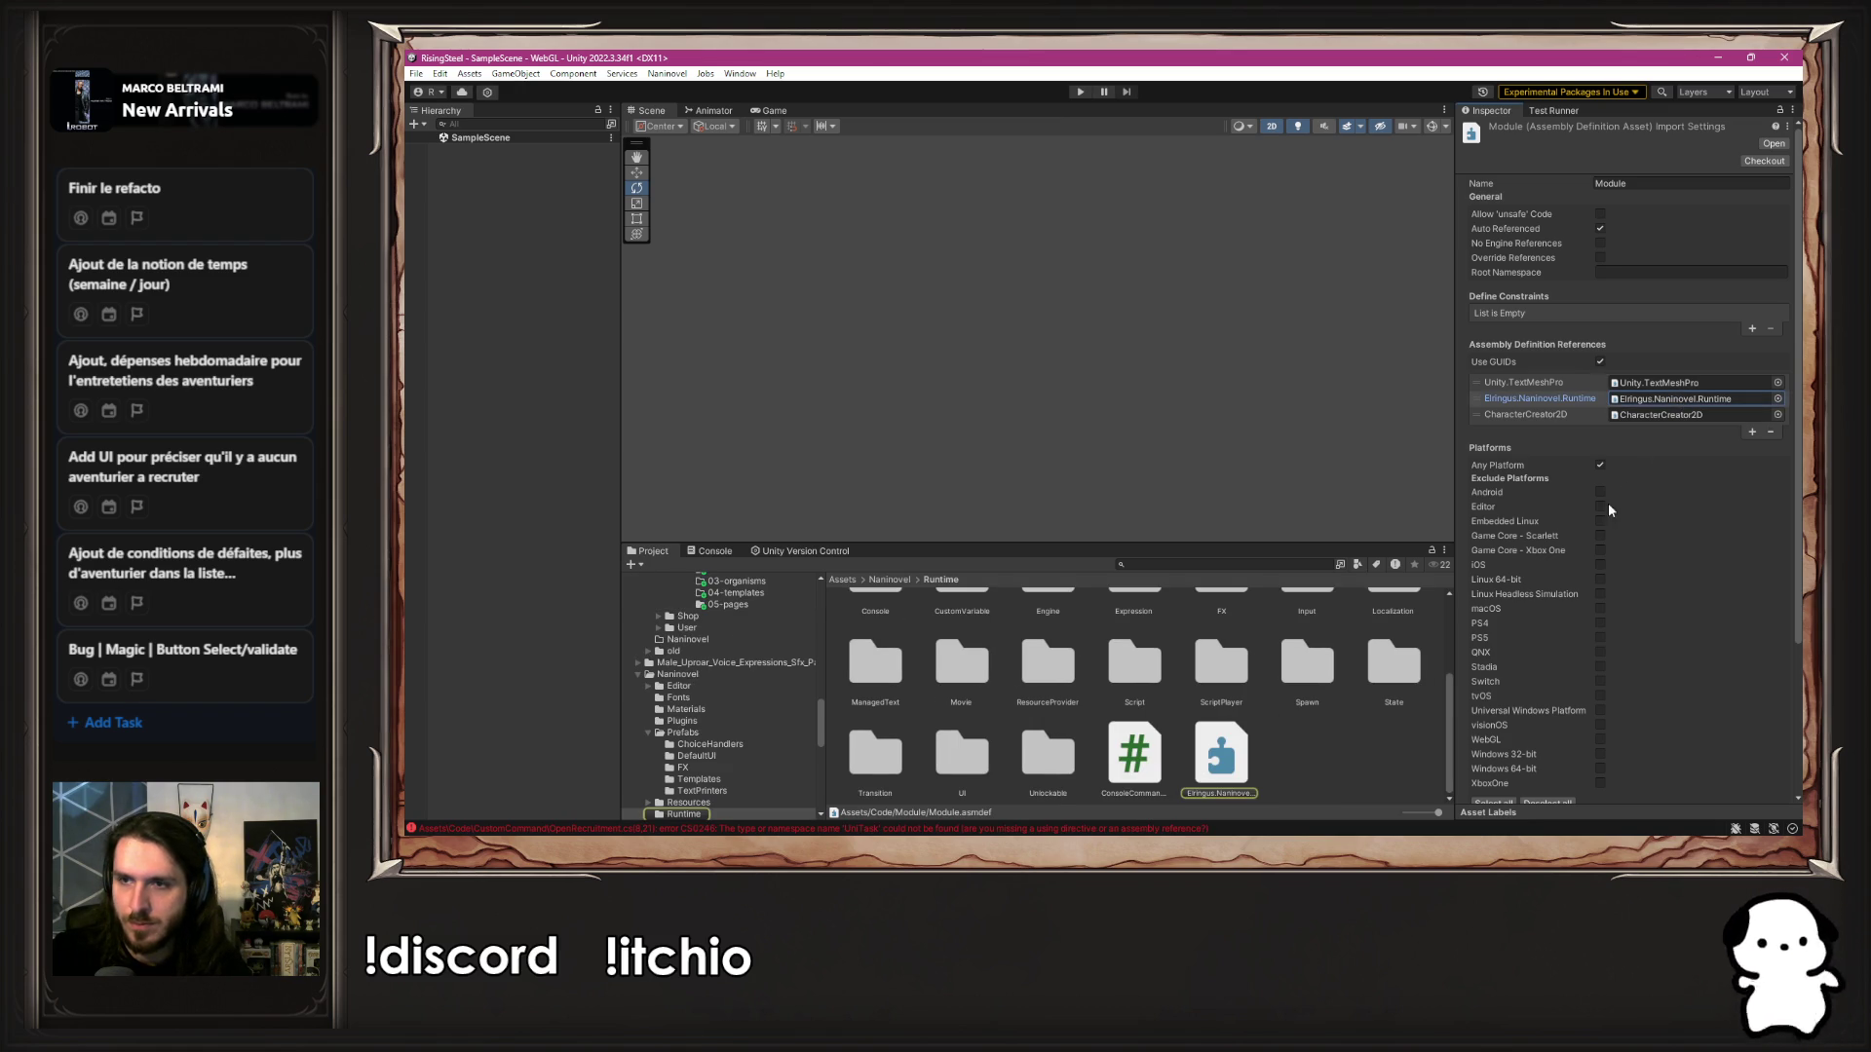
pyautogui.rightClick(1229, 758)
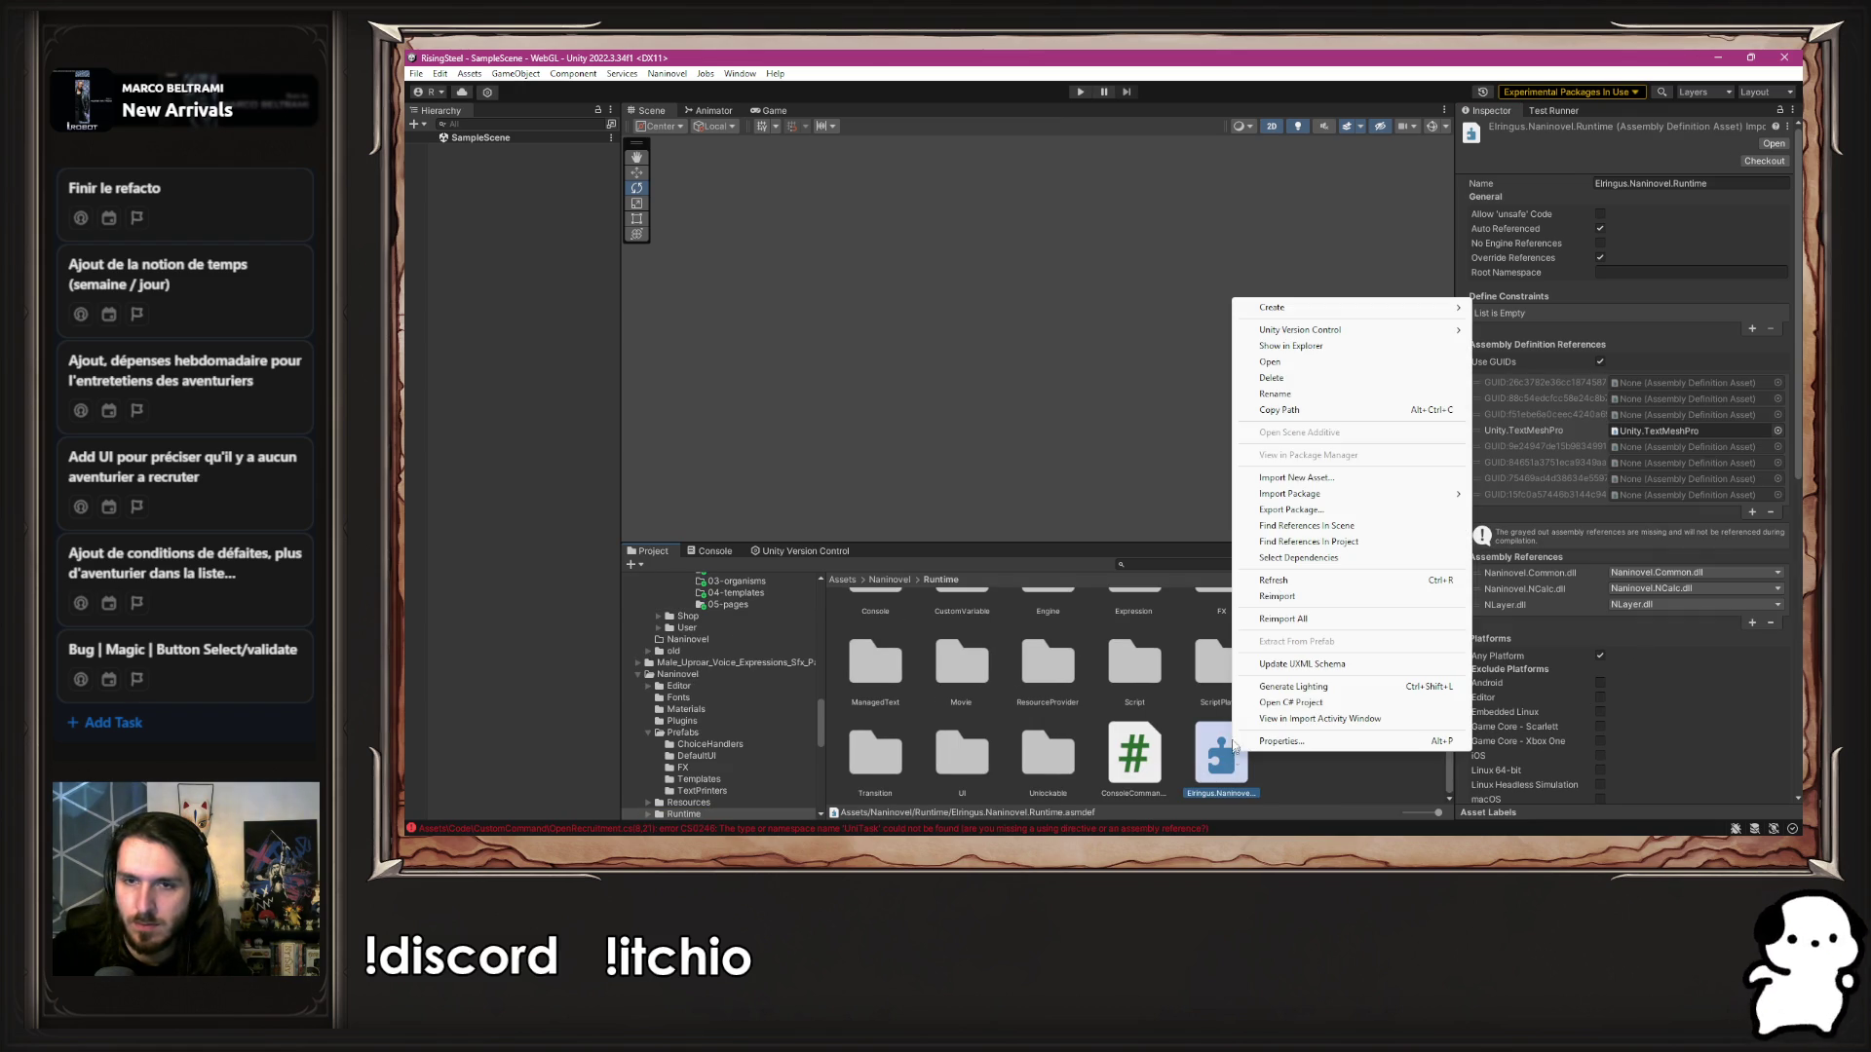
pyautogui.click(1311, 396)
# Navigate back to the CustomCommand folder and select its assembly definition
pyautogui.scroll(3, 717, 697)
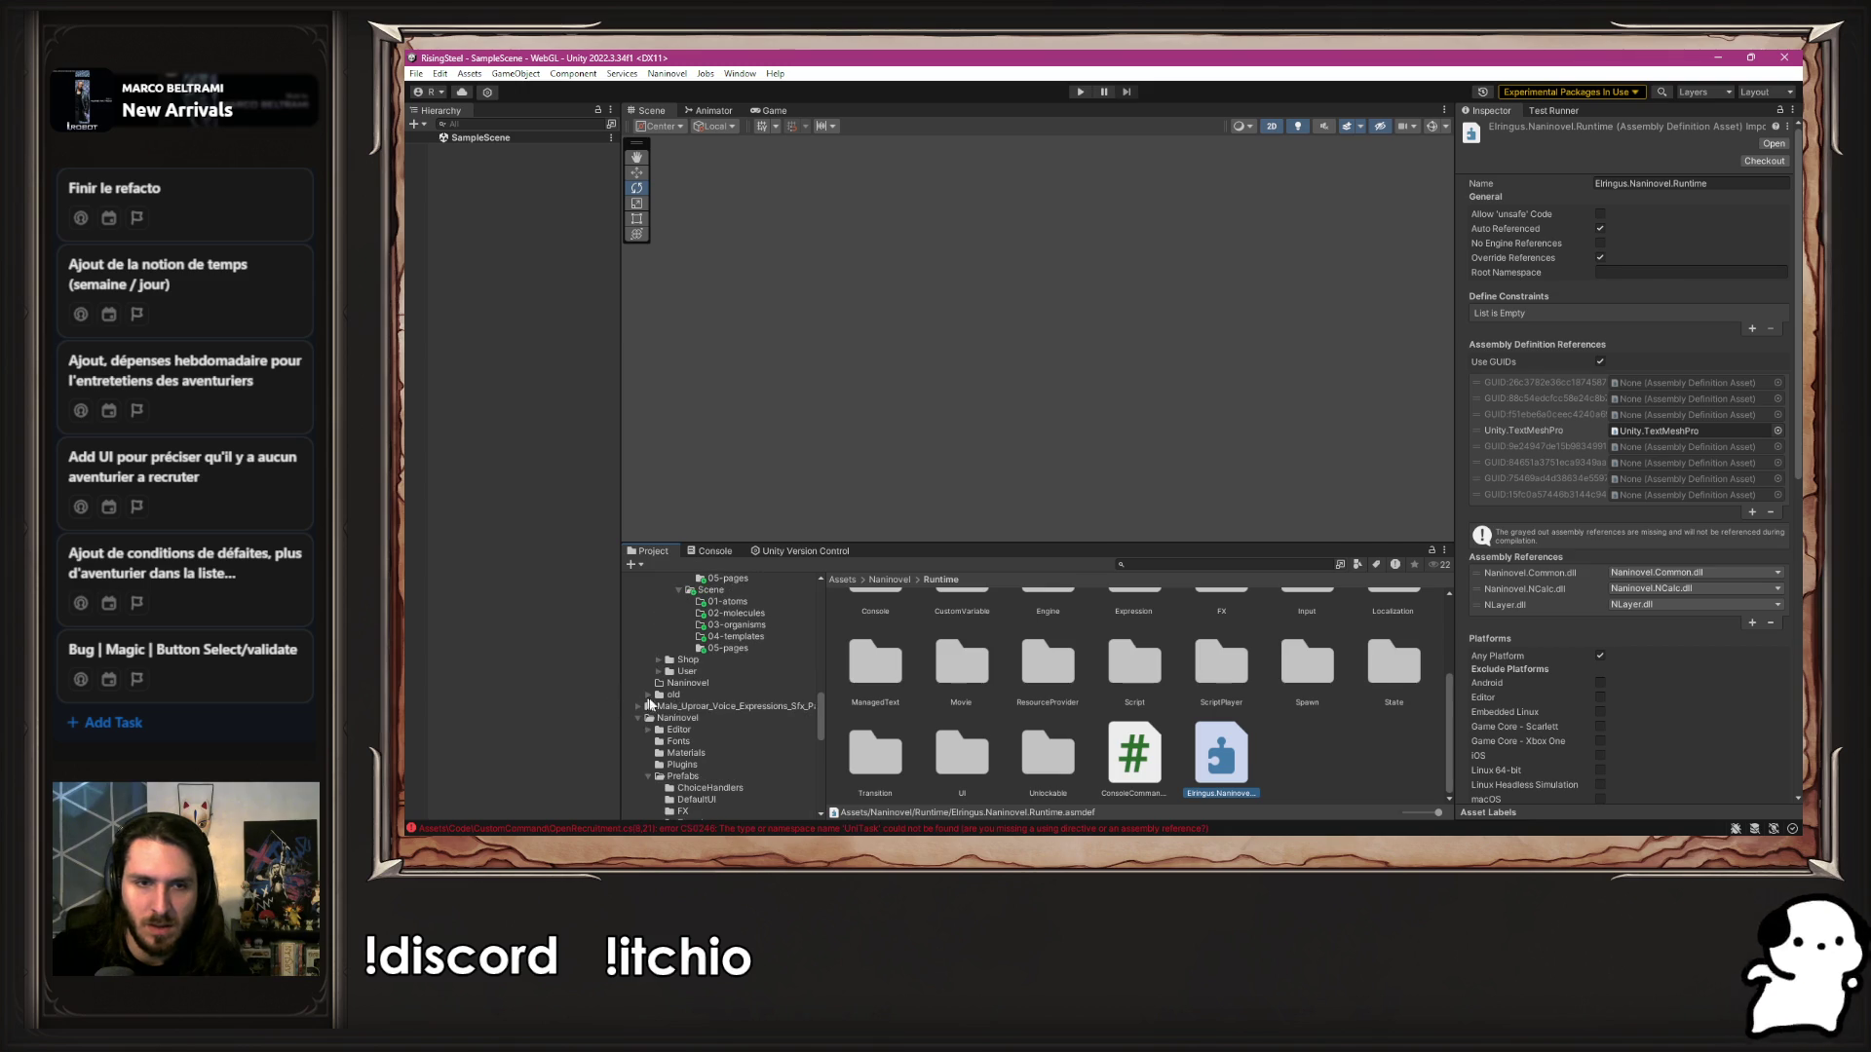
pyautogui.click(717, 693)
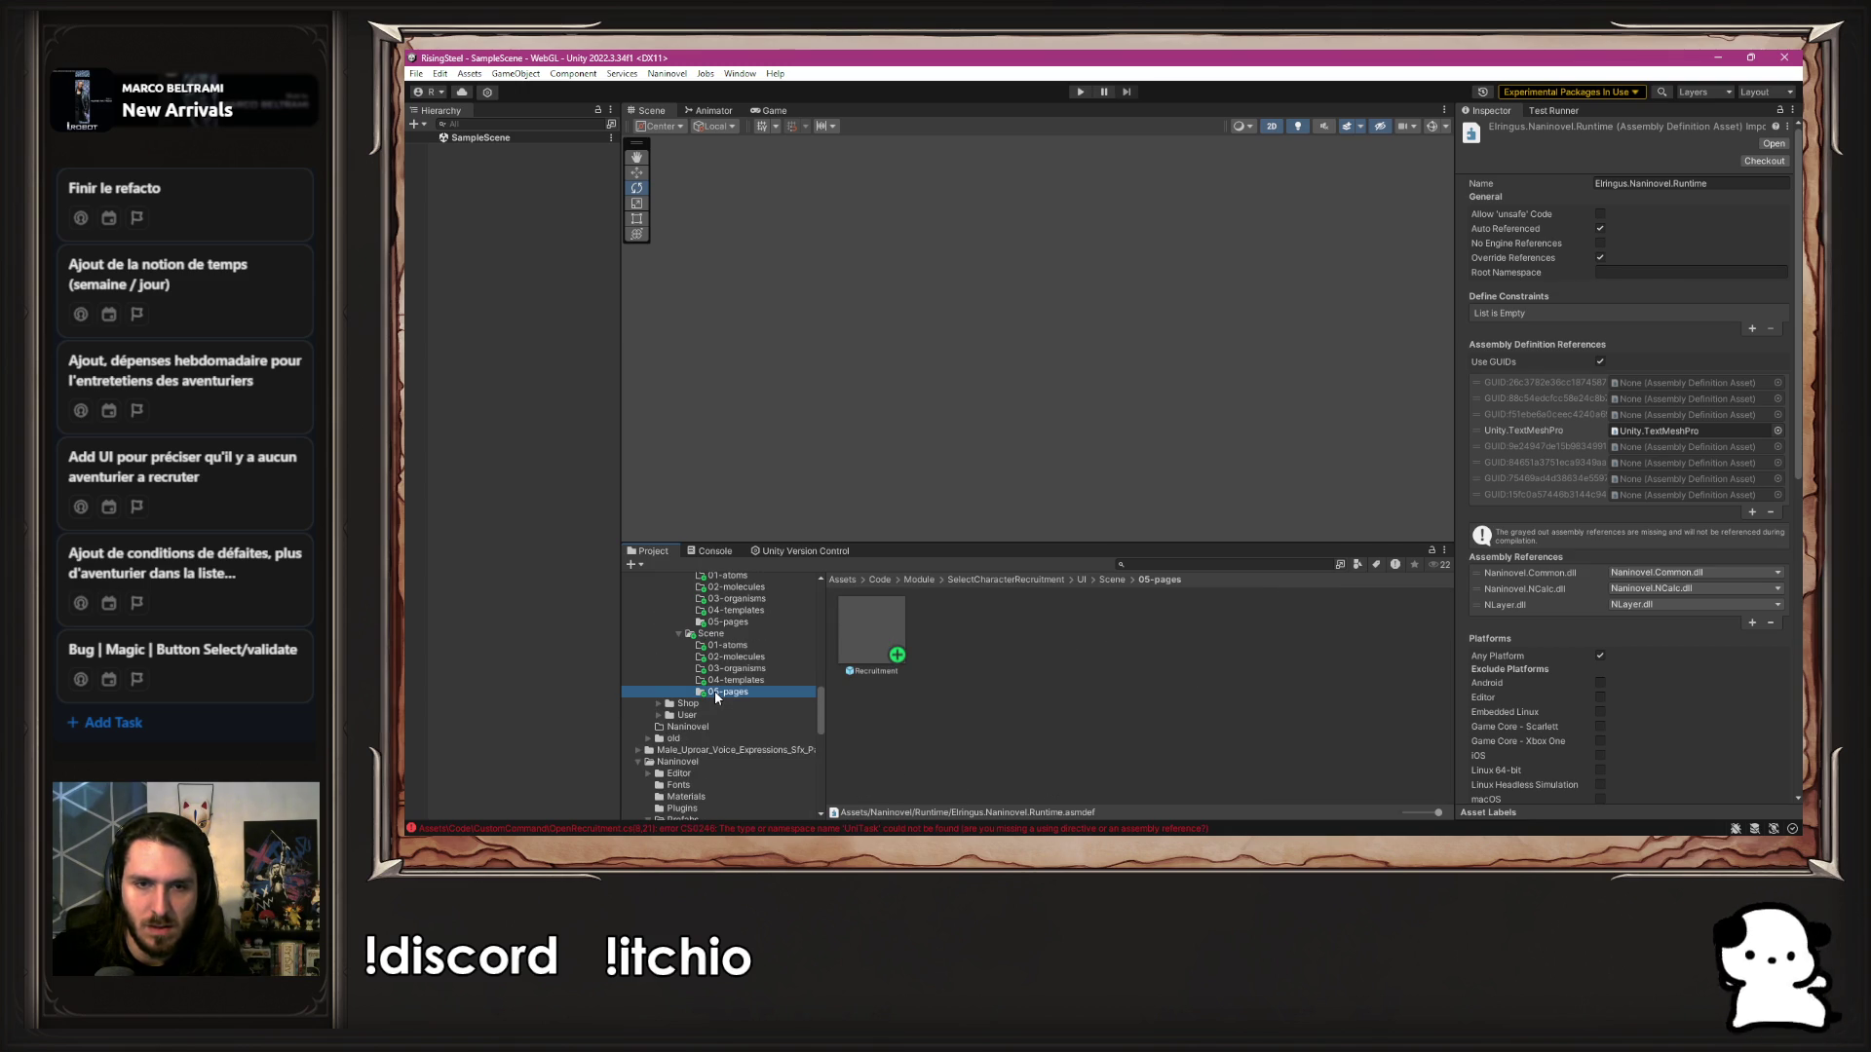
pyautogui.scroll(4, 717, 694)
pyautogui.scroll(8, 720, 694)
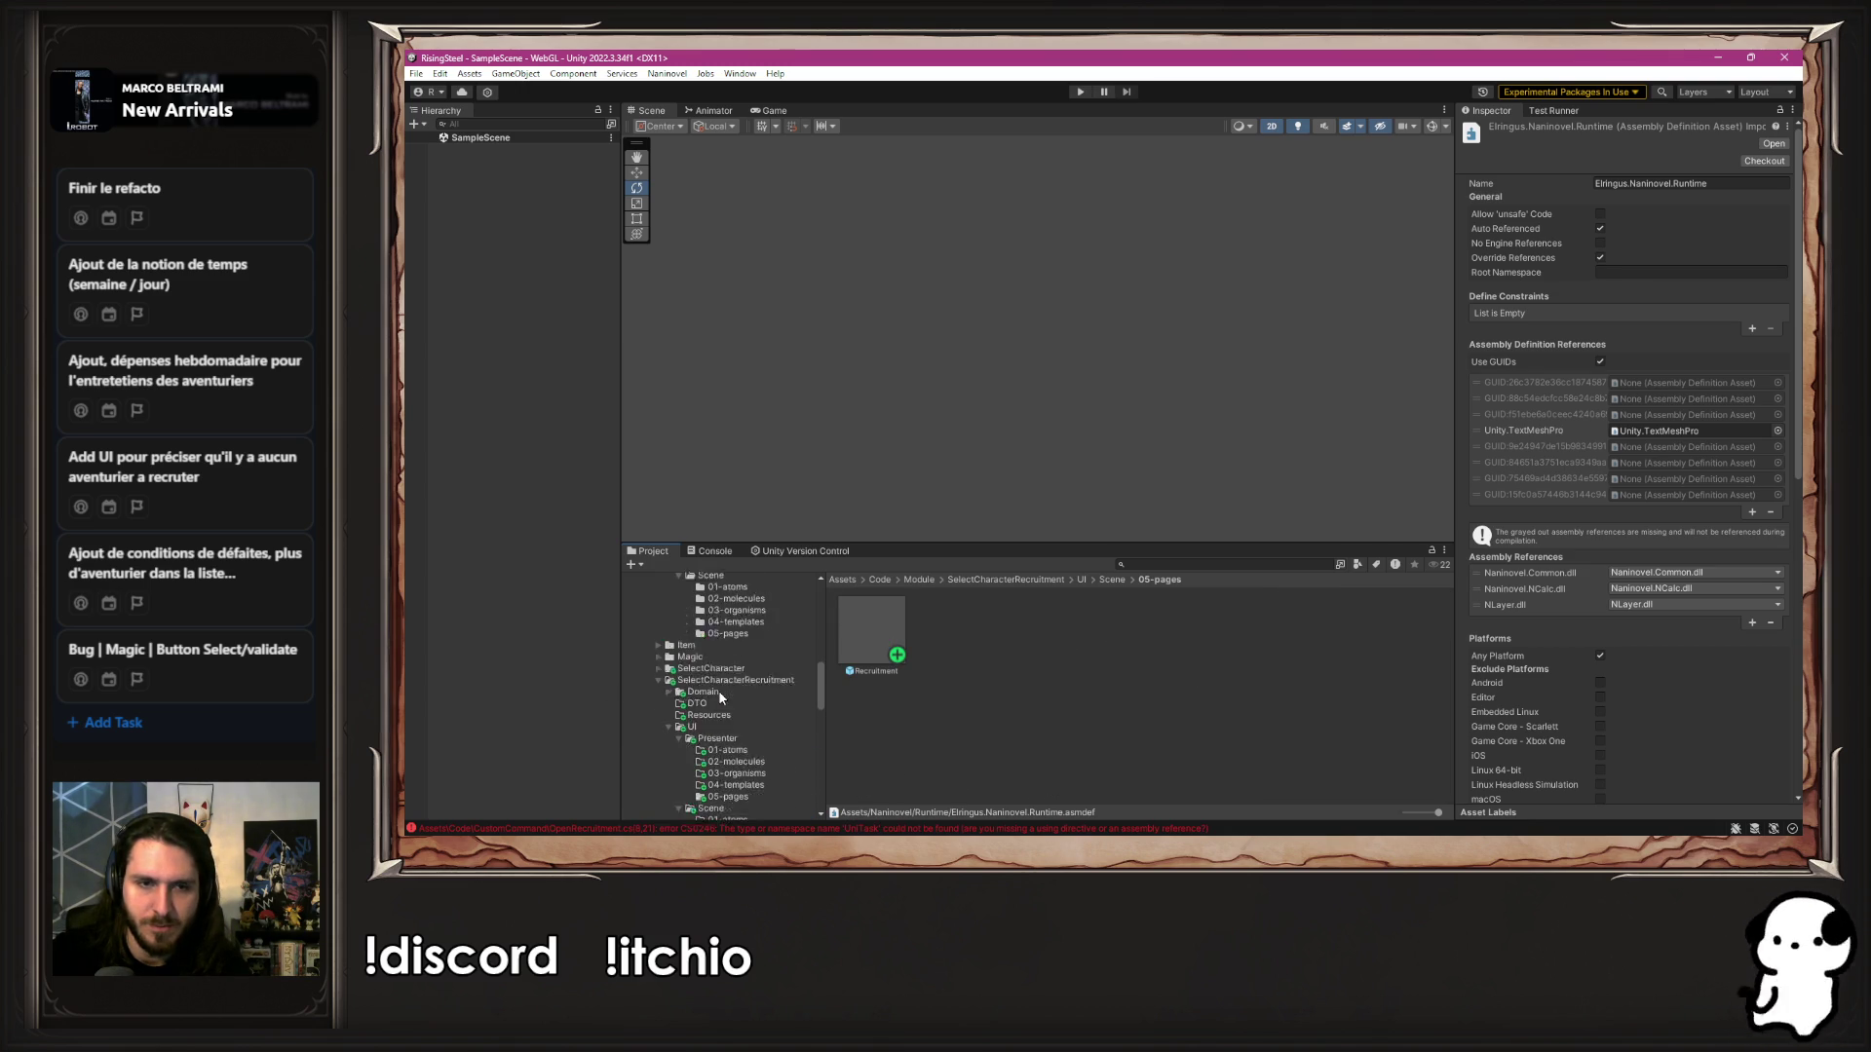
pyautogui.click(700, 657)
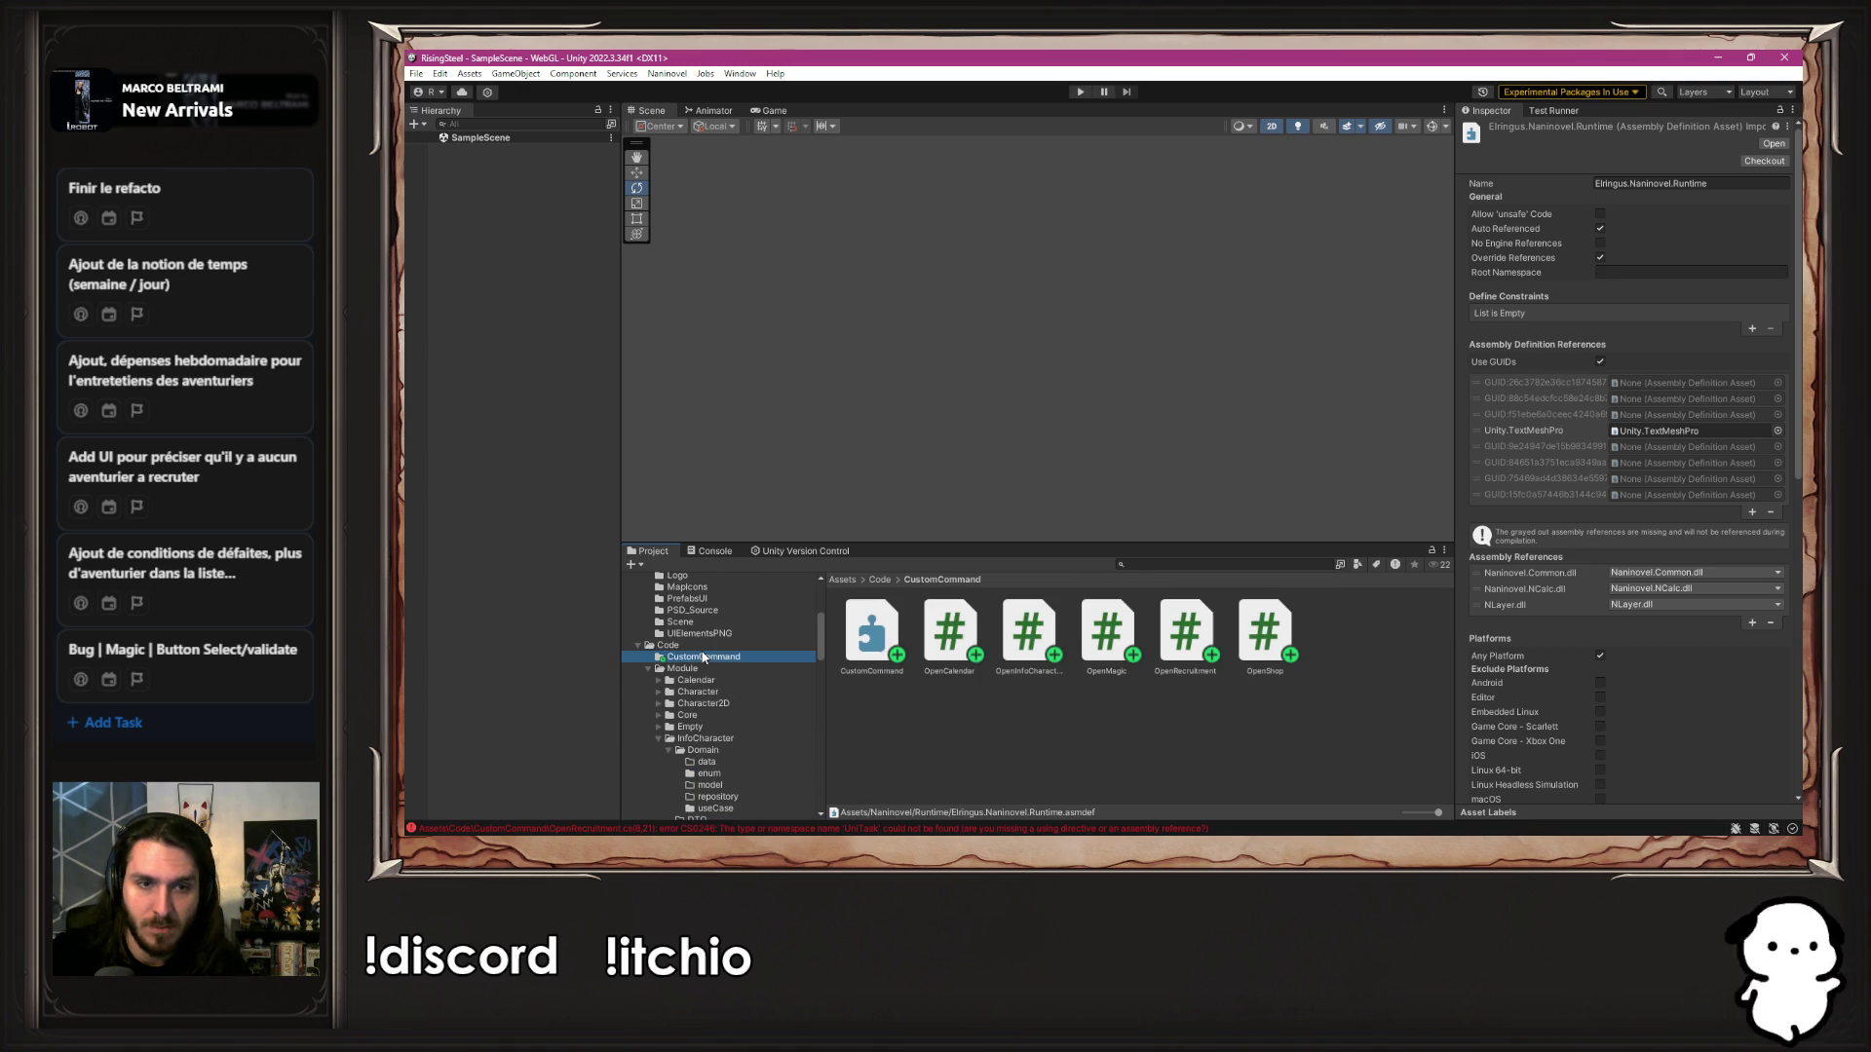
pyautogui.click(872, 632)
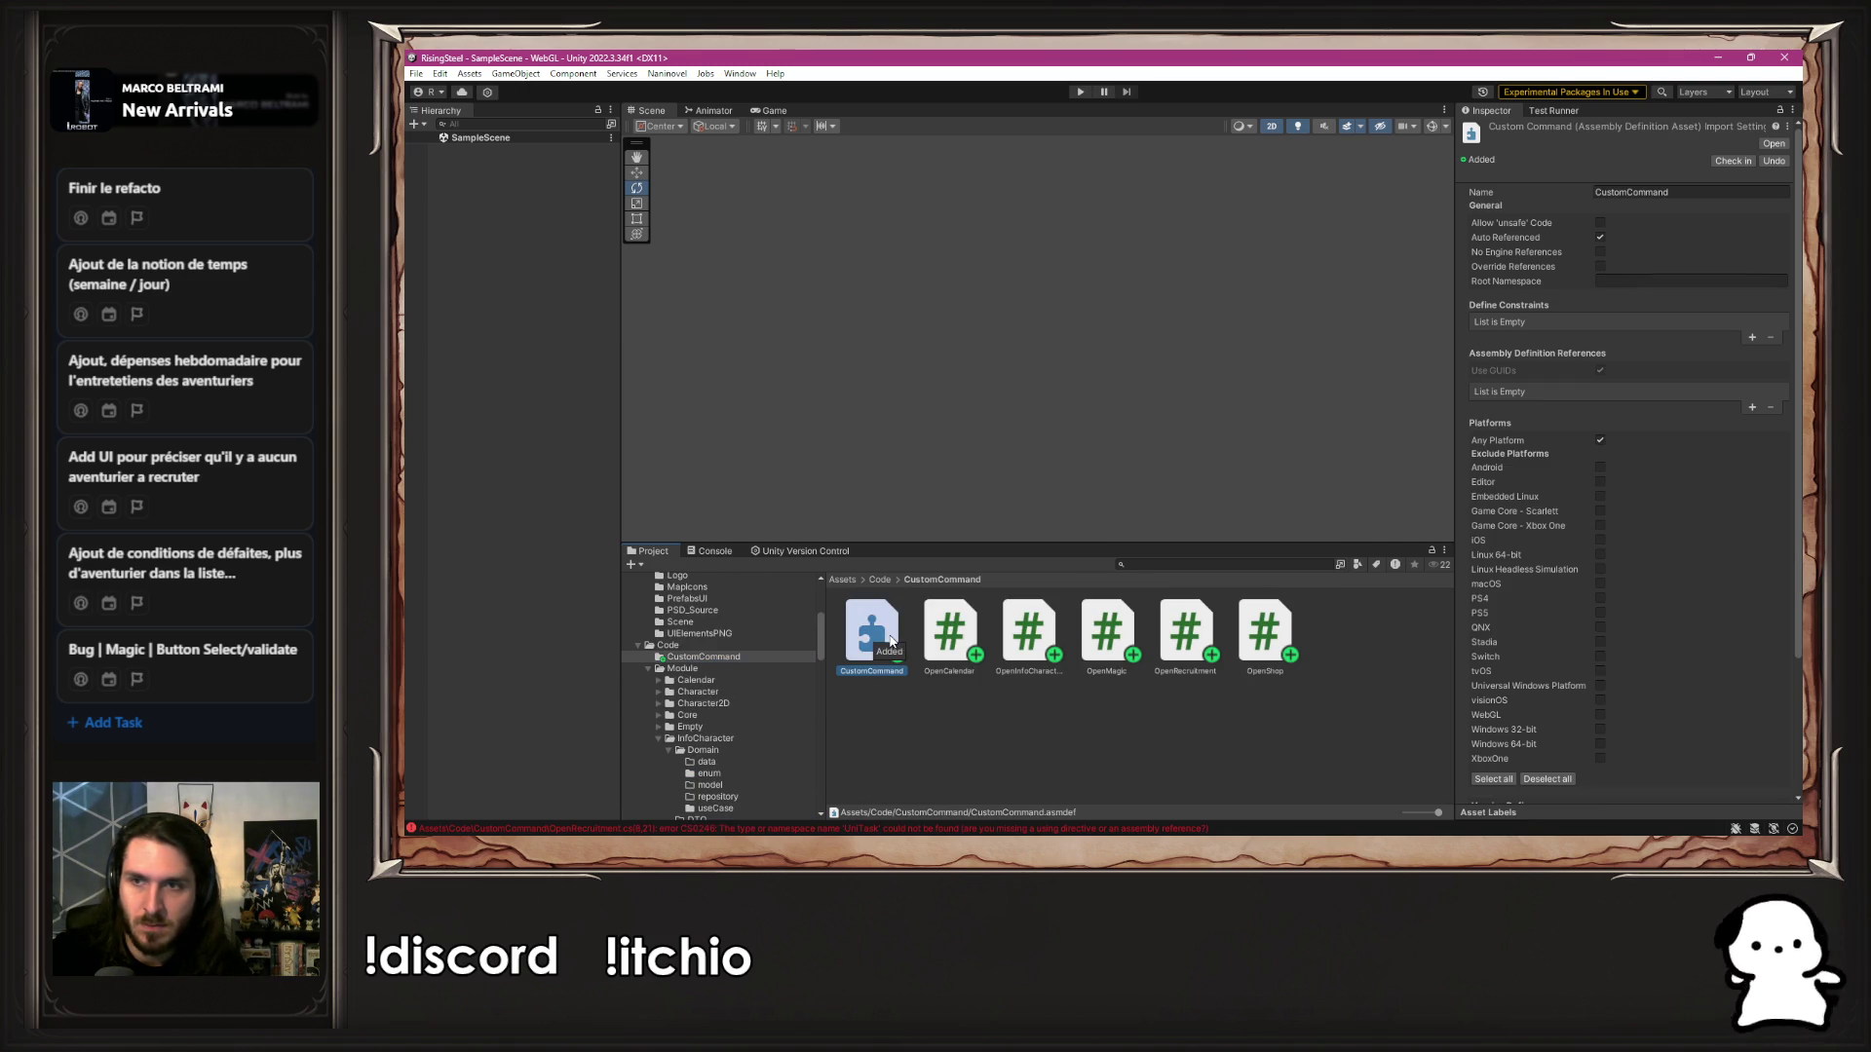
# Add Elringus.Naninovel.Runtime to CustomCommand's assembly definition references and apply
pyautogui.click(1752, 408)
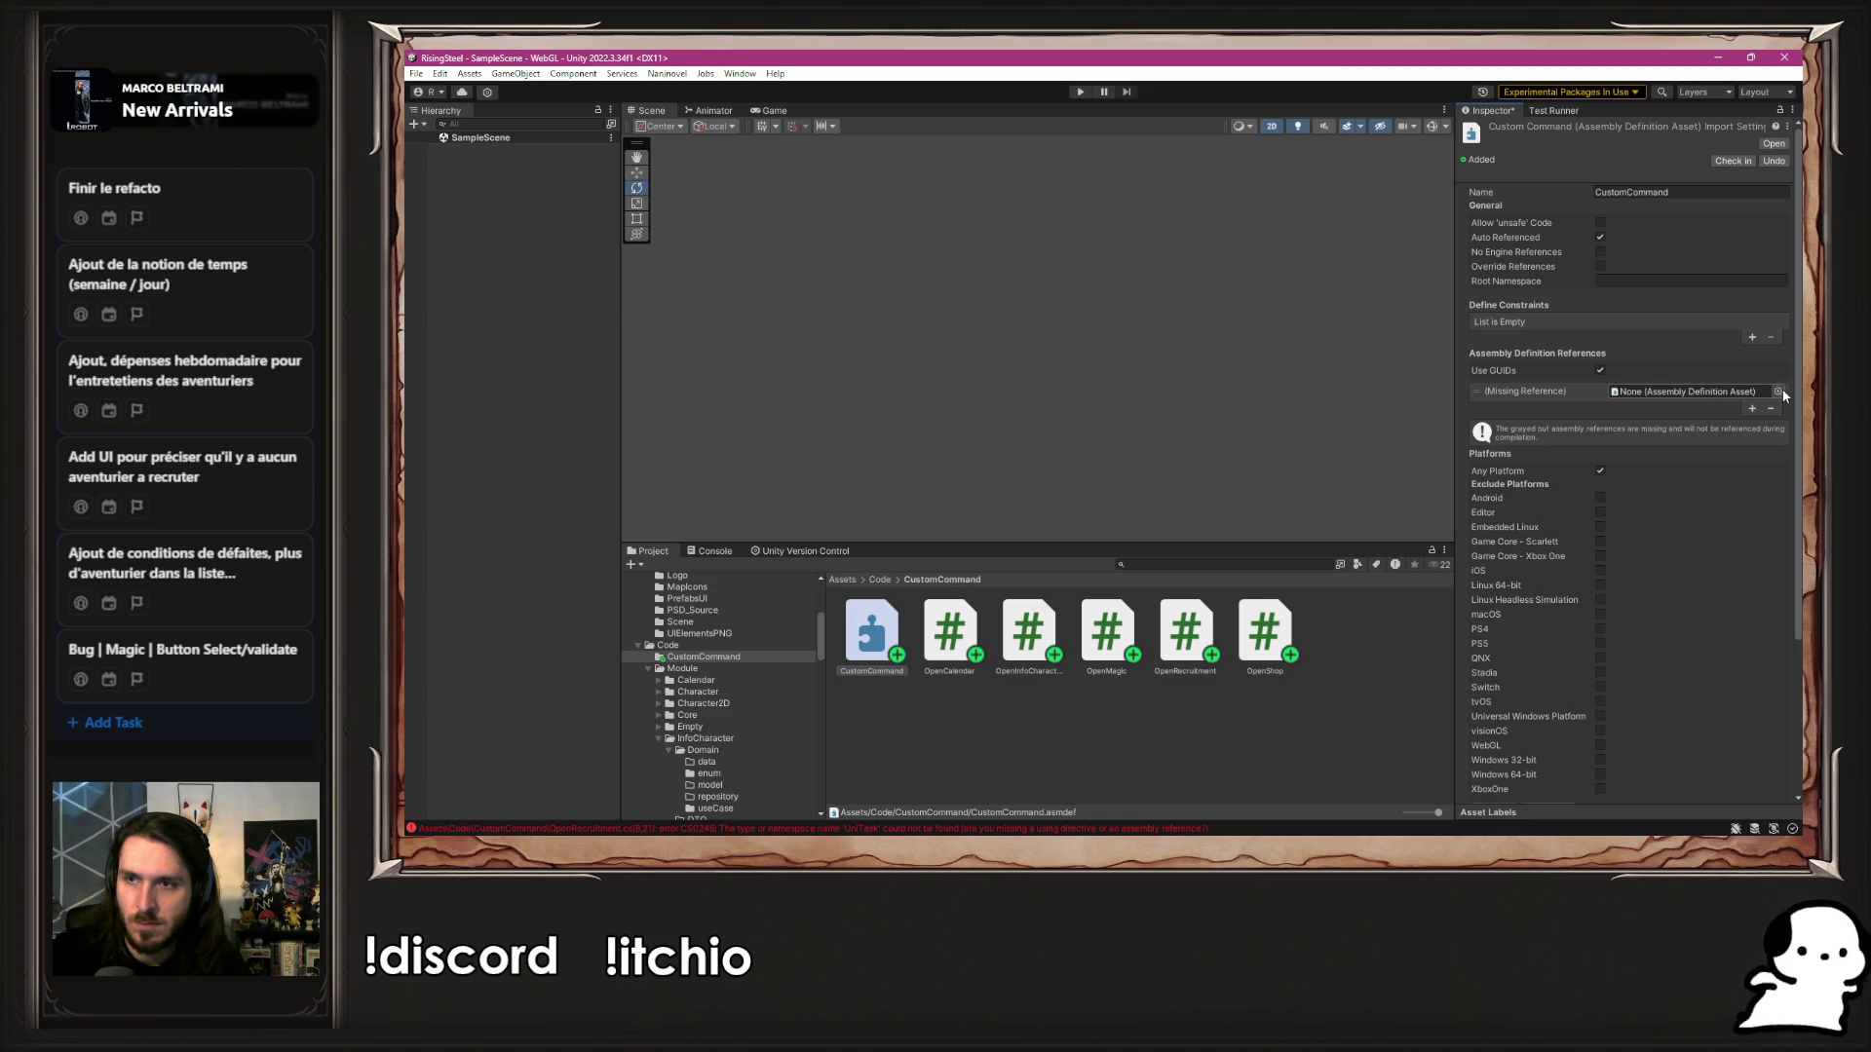
pyautogui.click(1778, 391)
pyautogui.write('Elringus.Naninovel.Runtime')
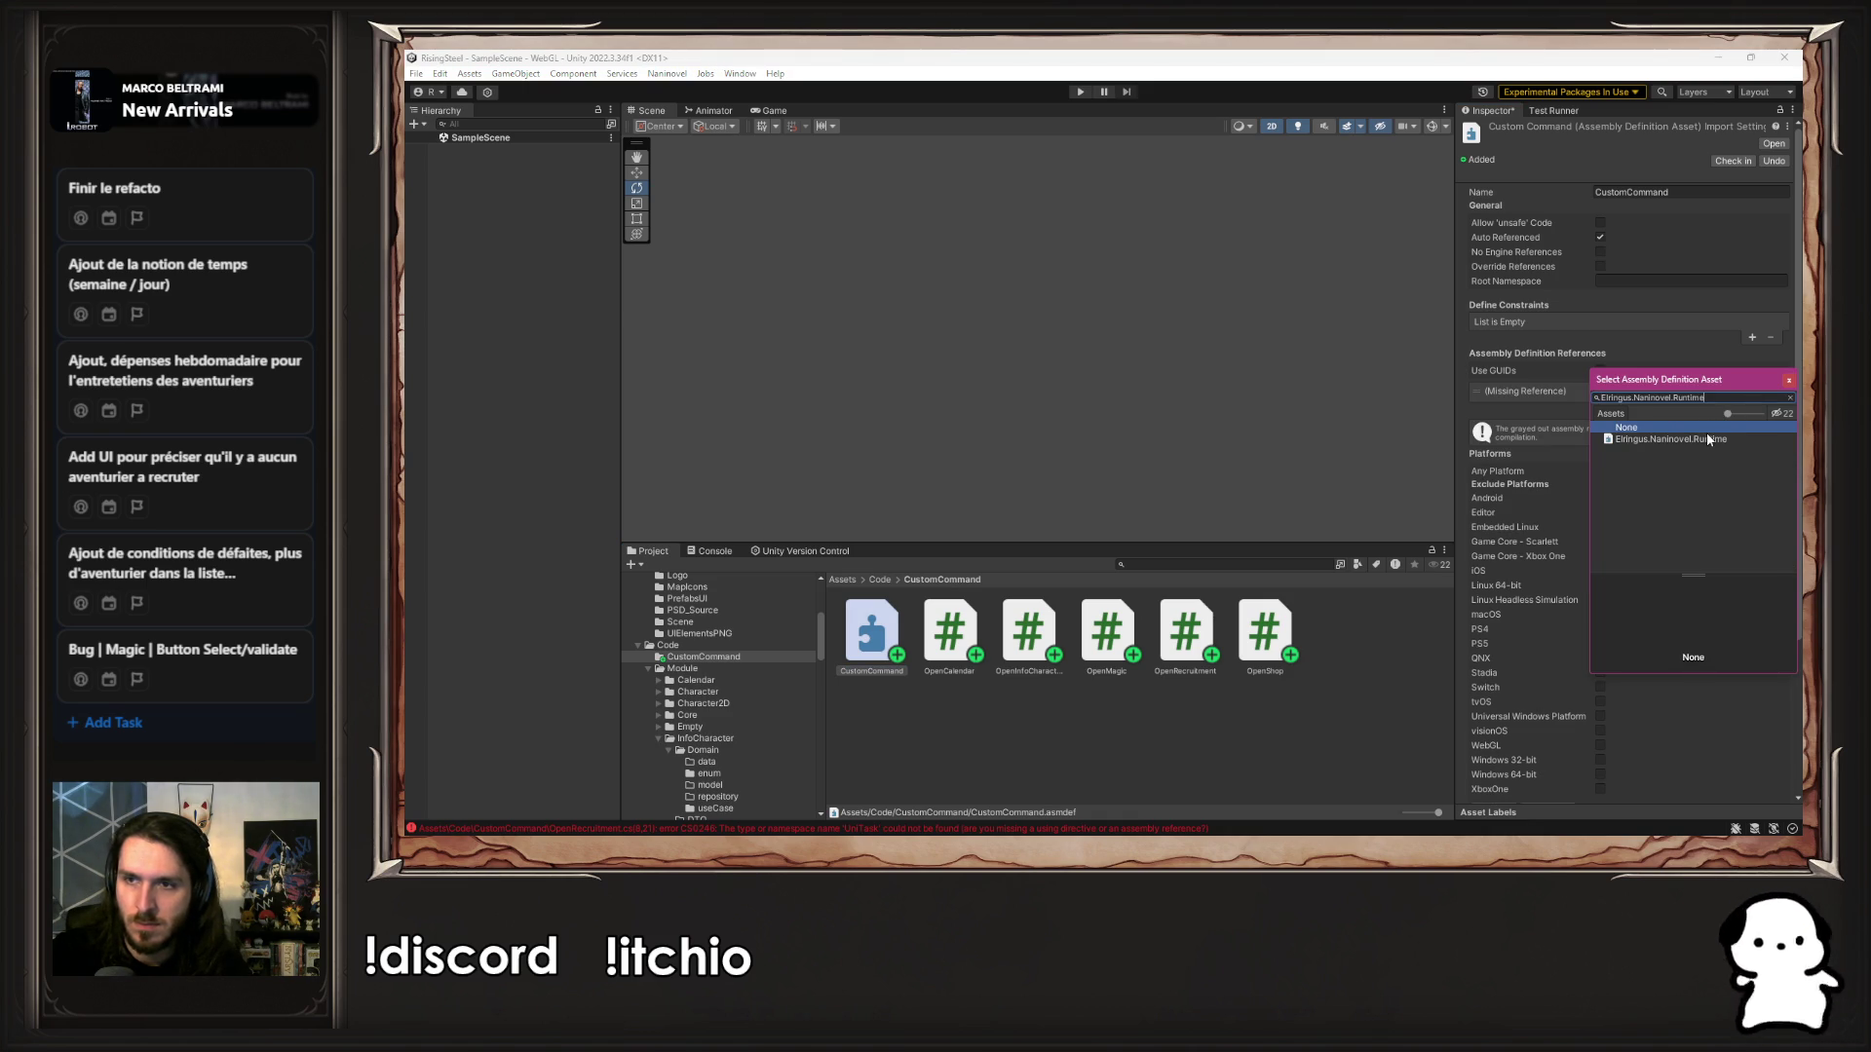
pyautogui.doubleClick(1705, 438)
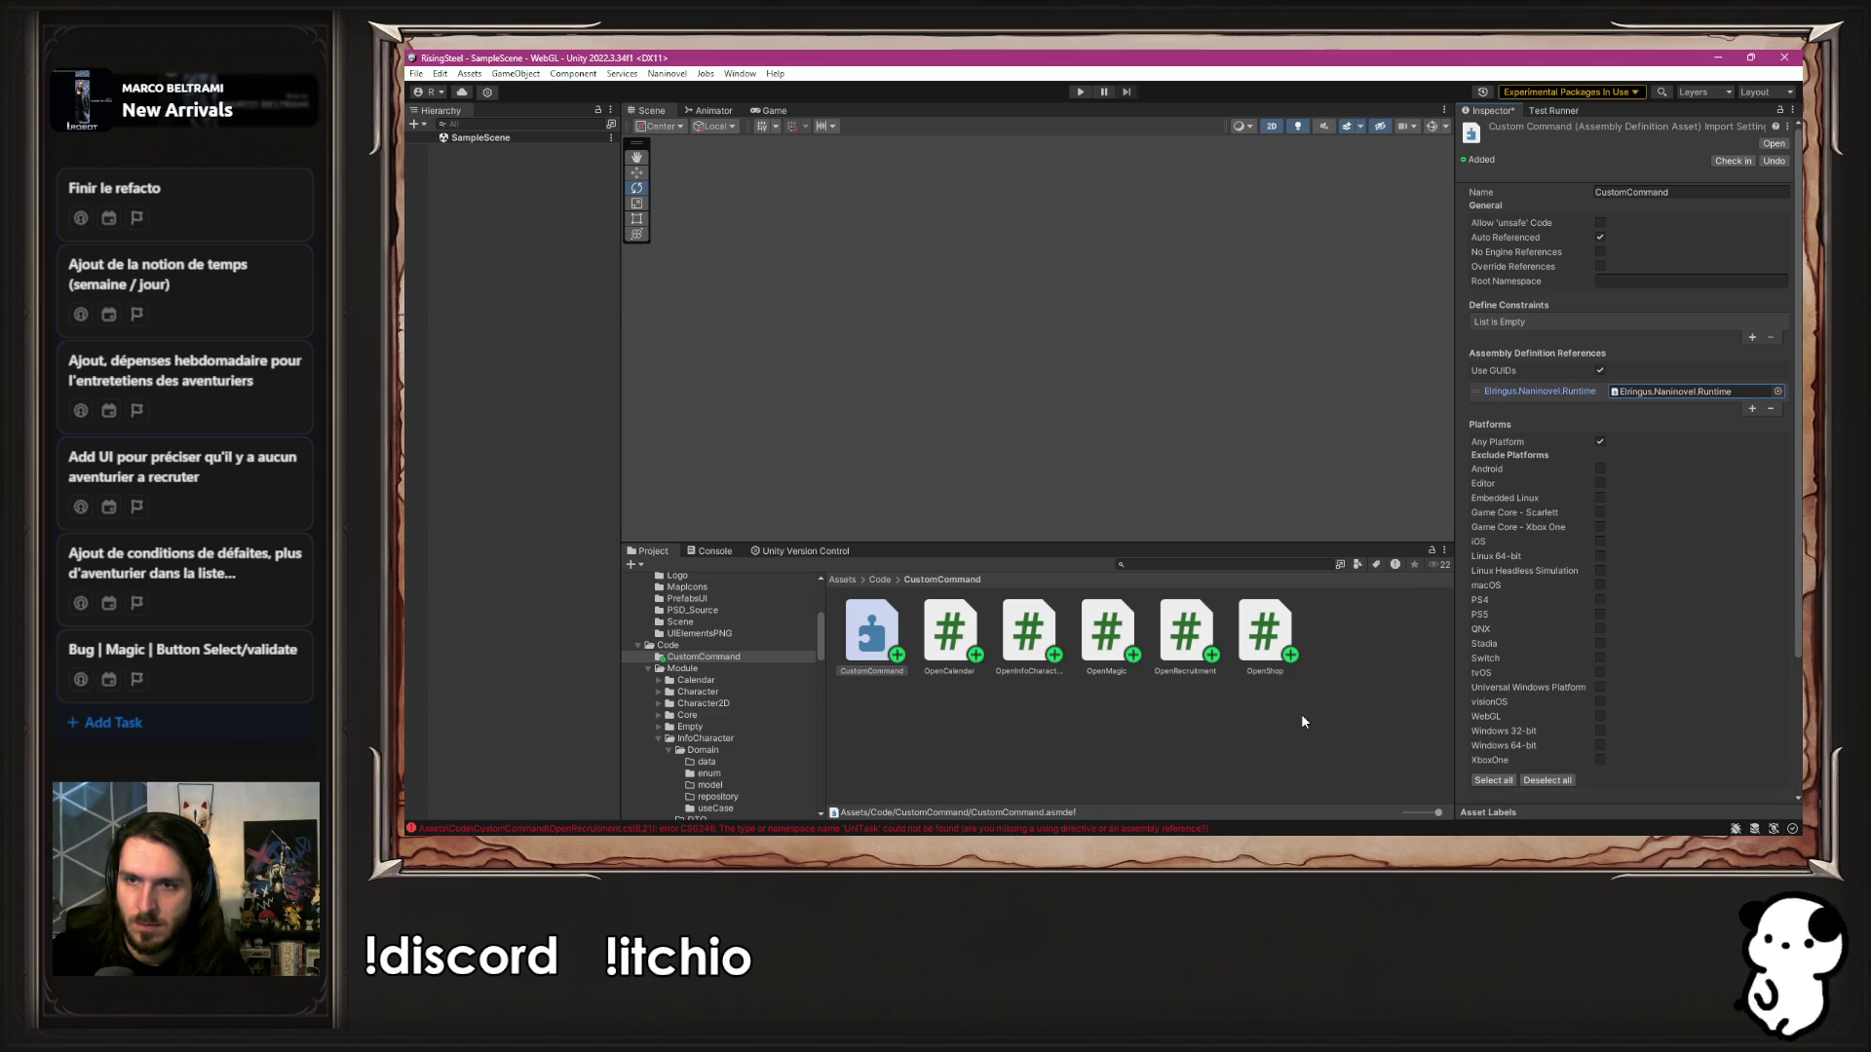
pyautogui.click(1093, 483)
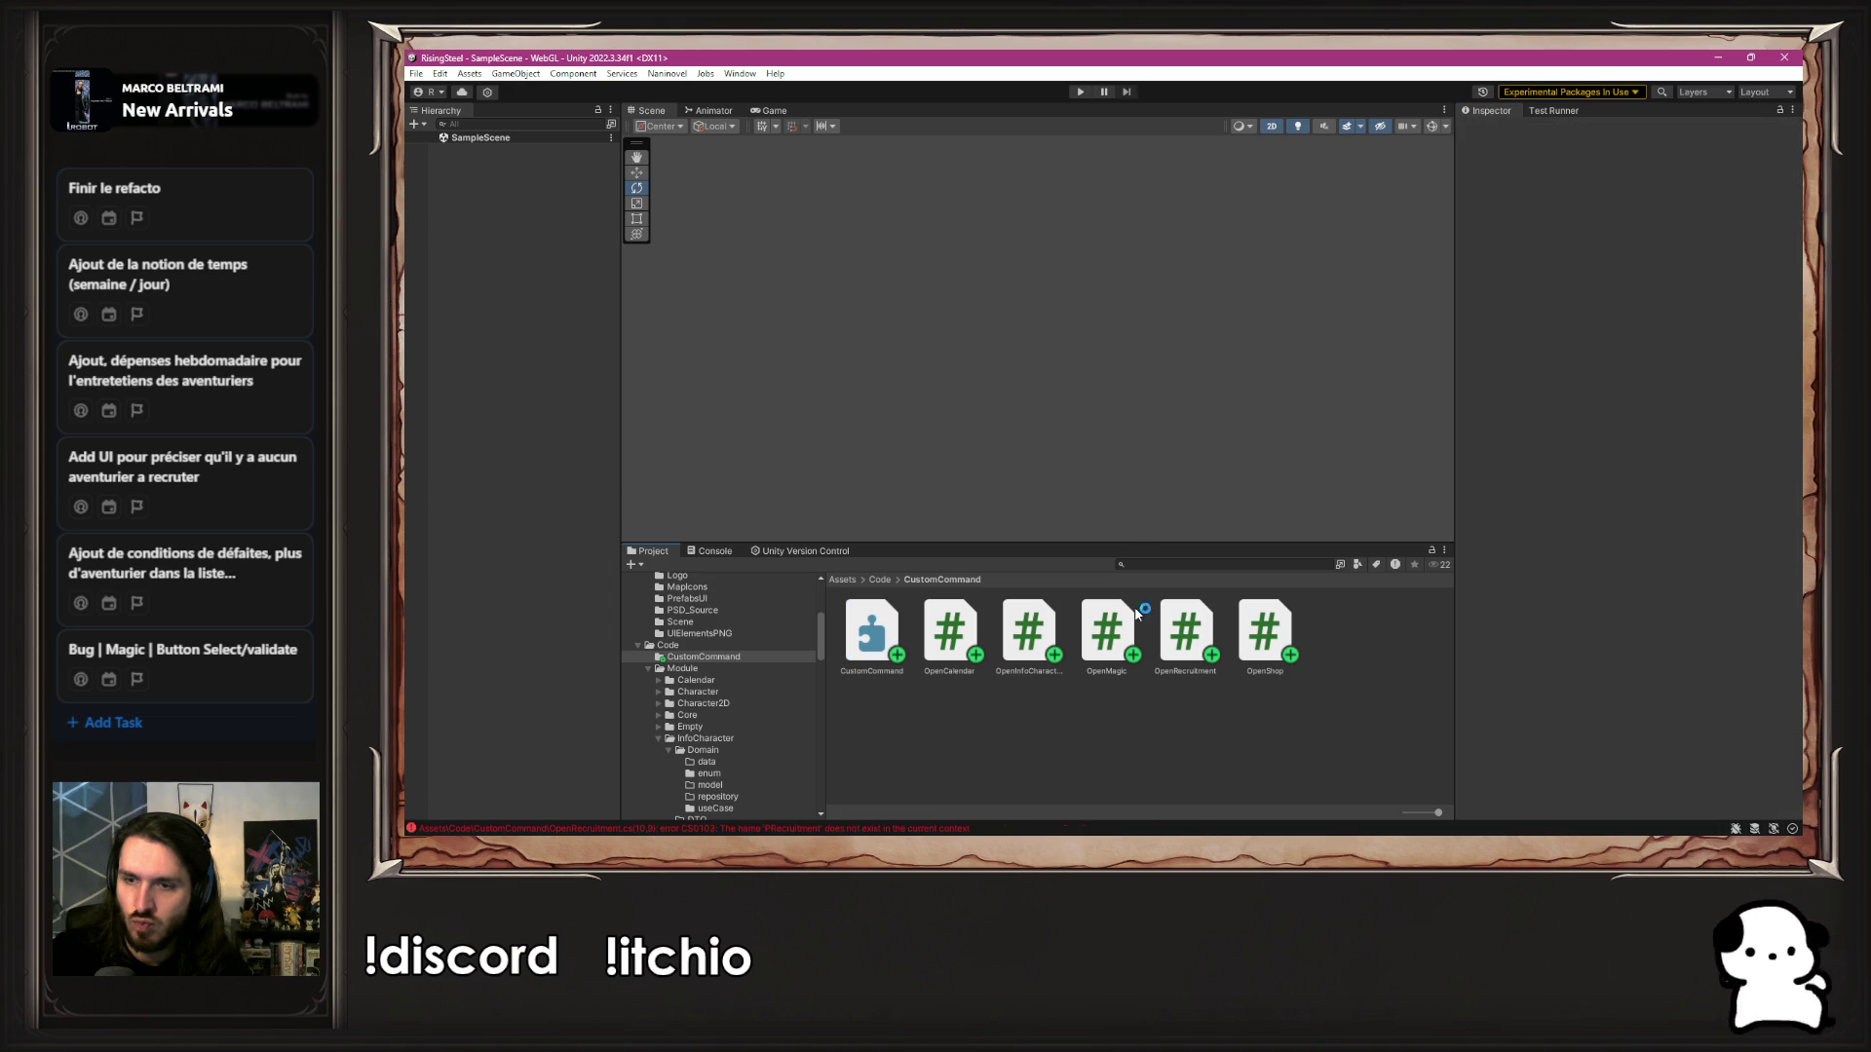
pyautogui.click(1038, 827)
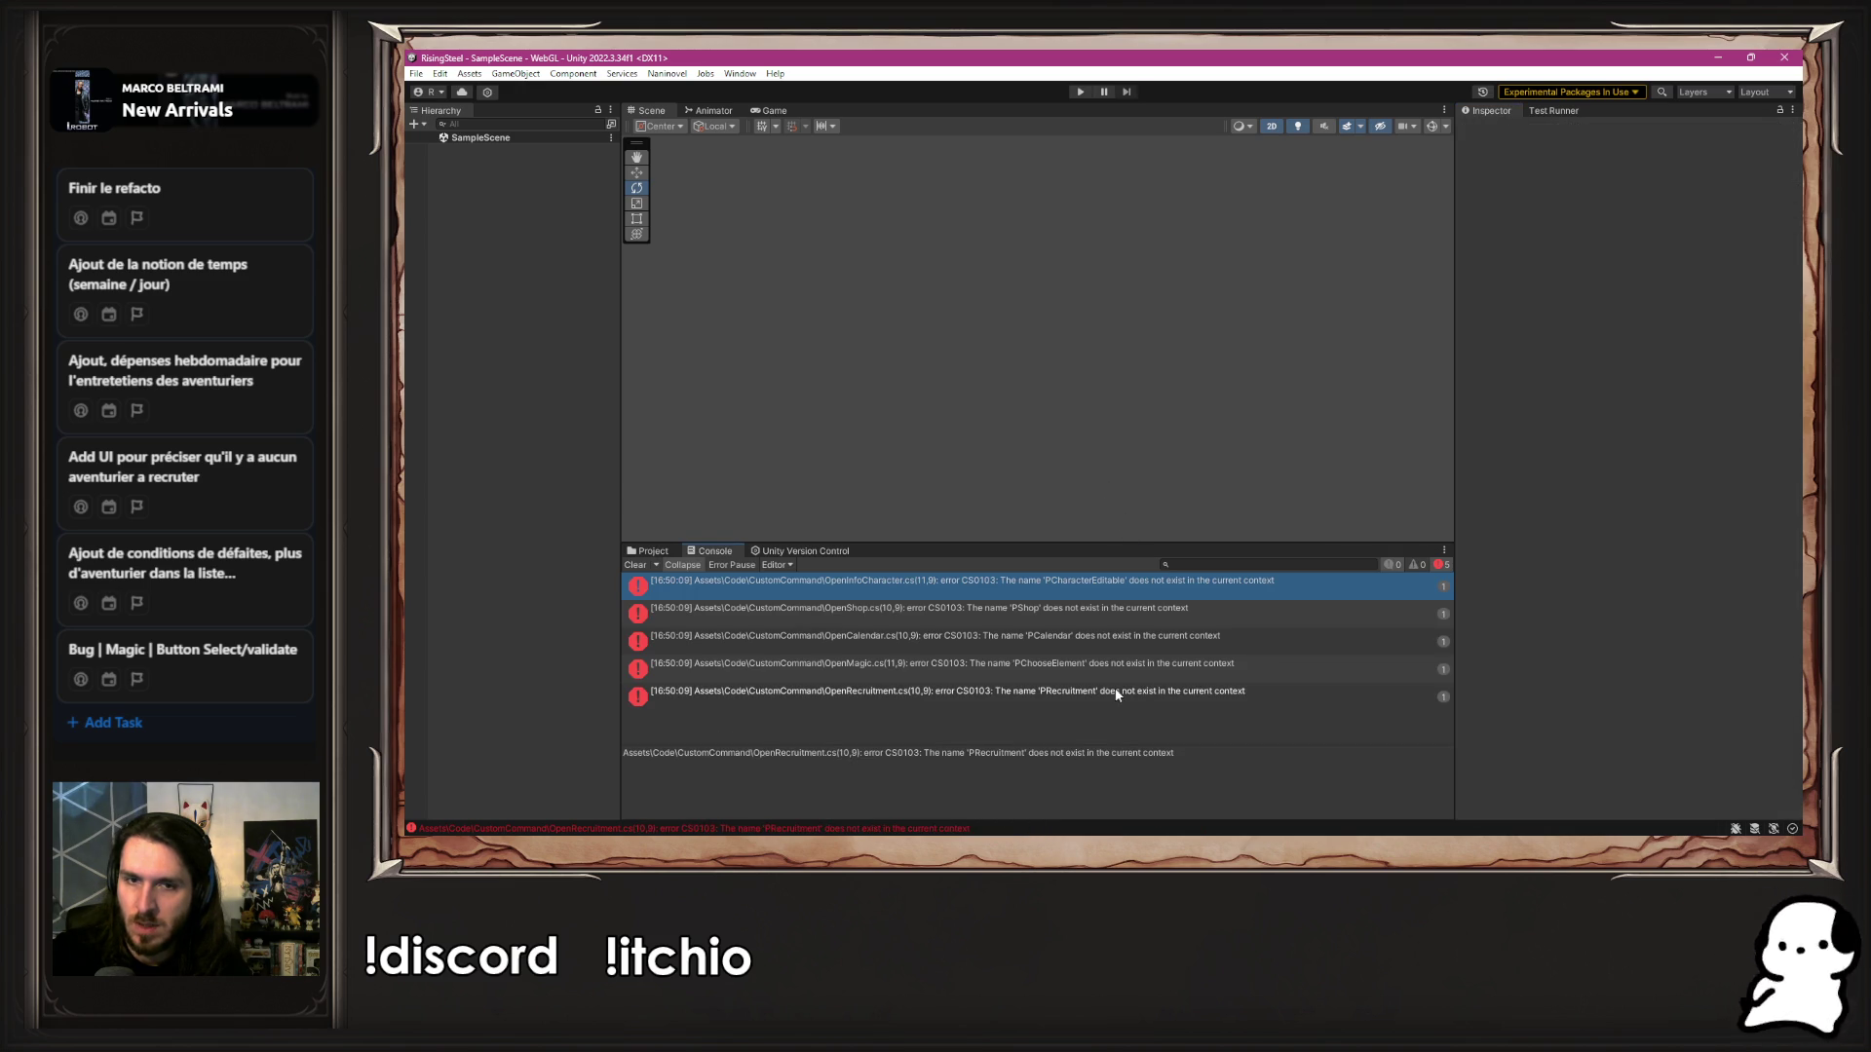
pyautogui.click(1035, 591)
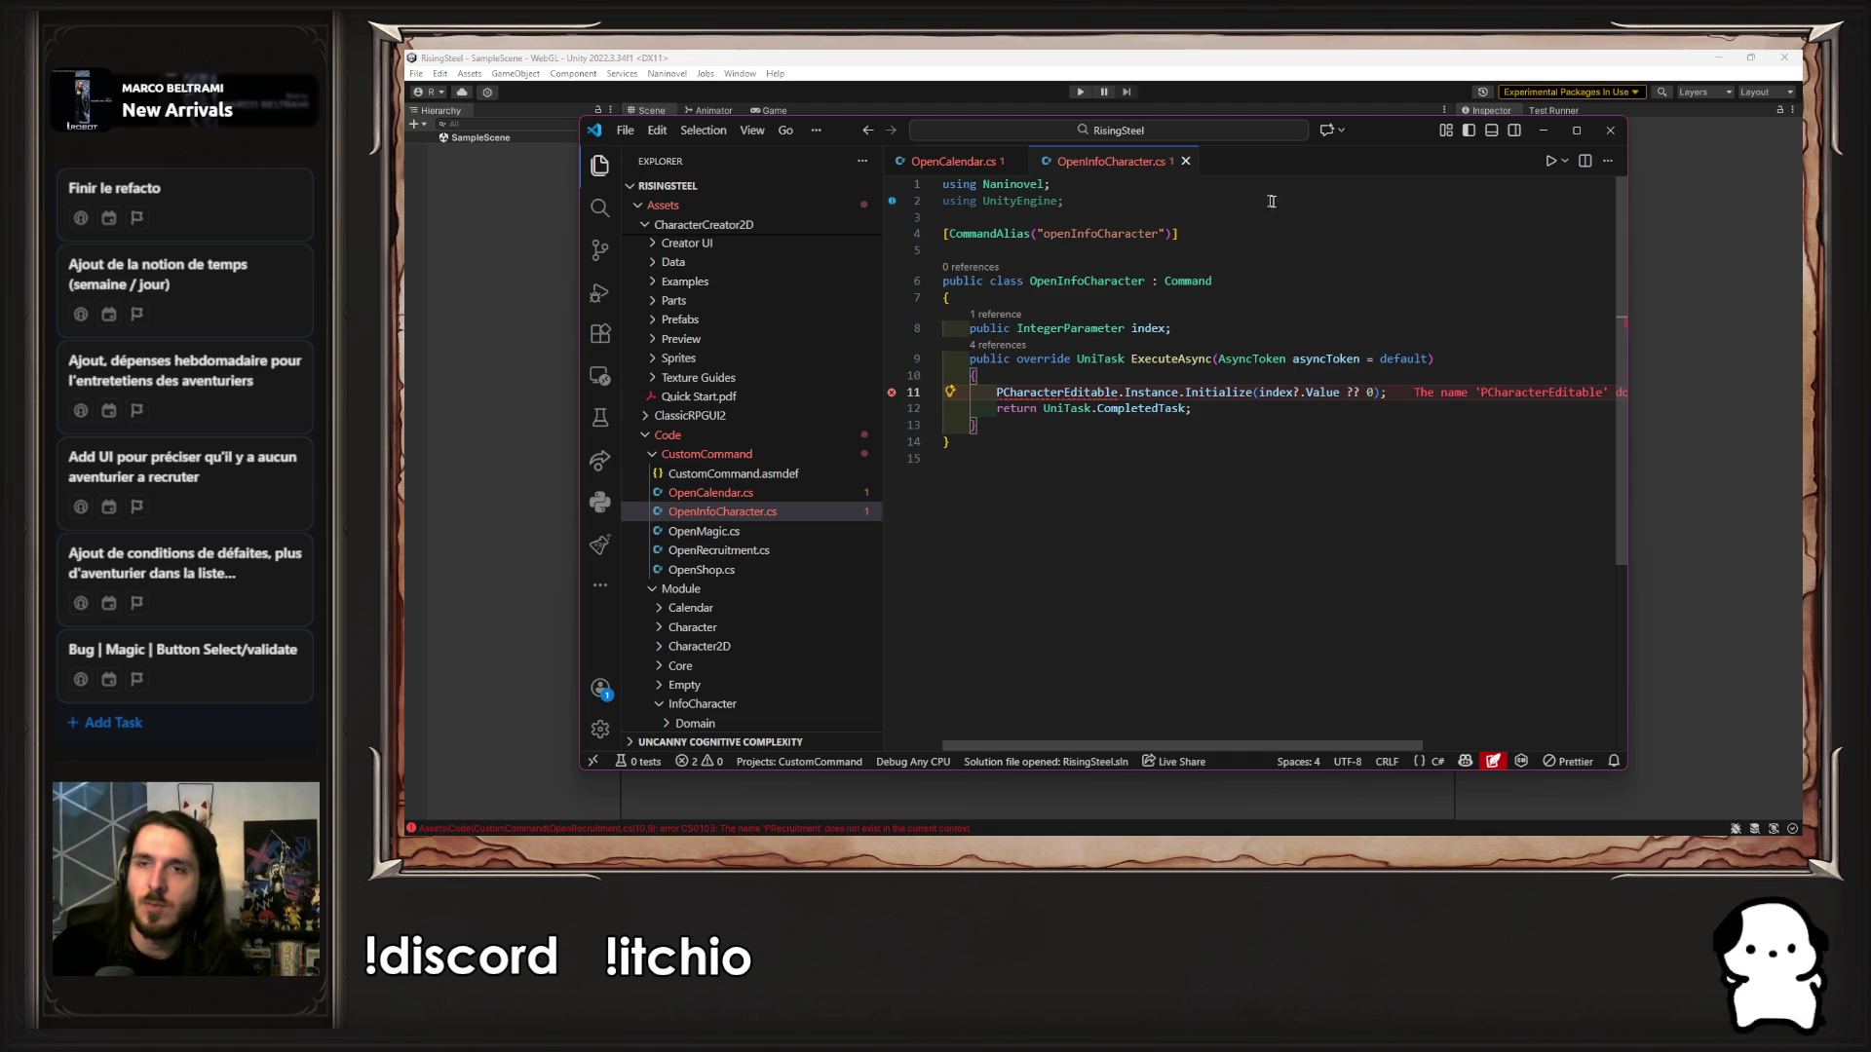
pyautogui.click(1545, 135)
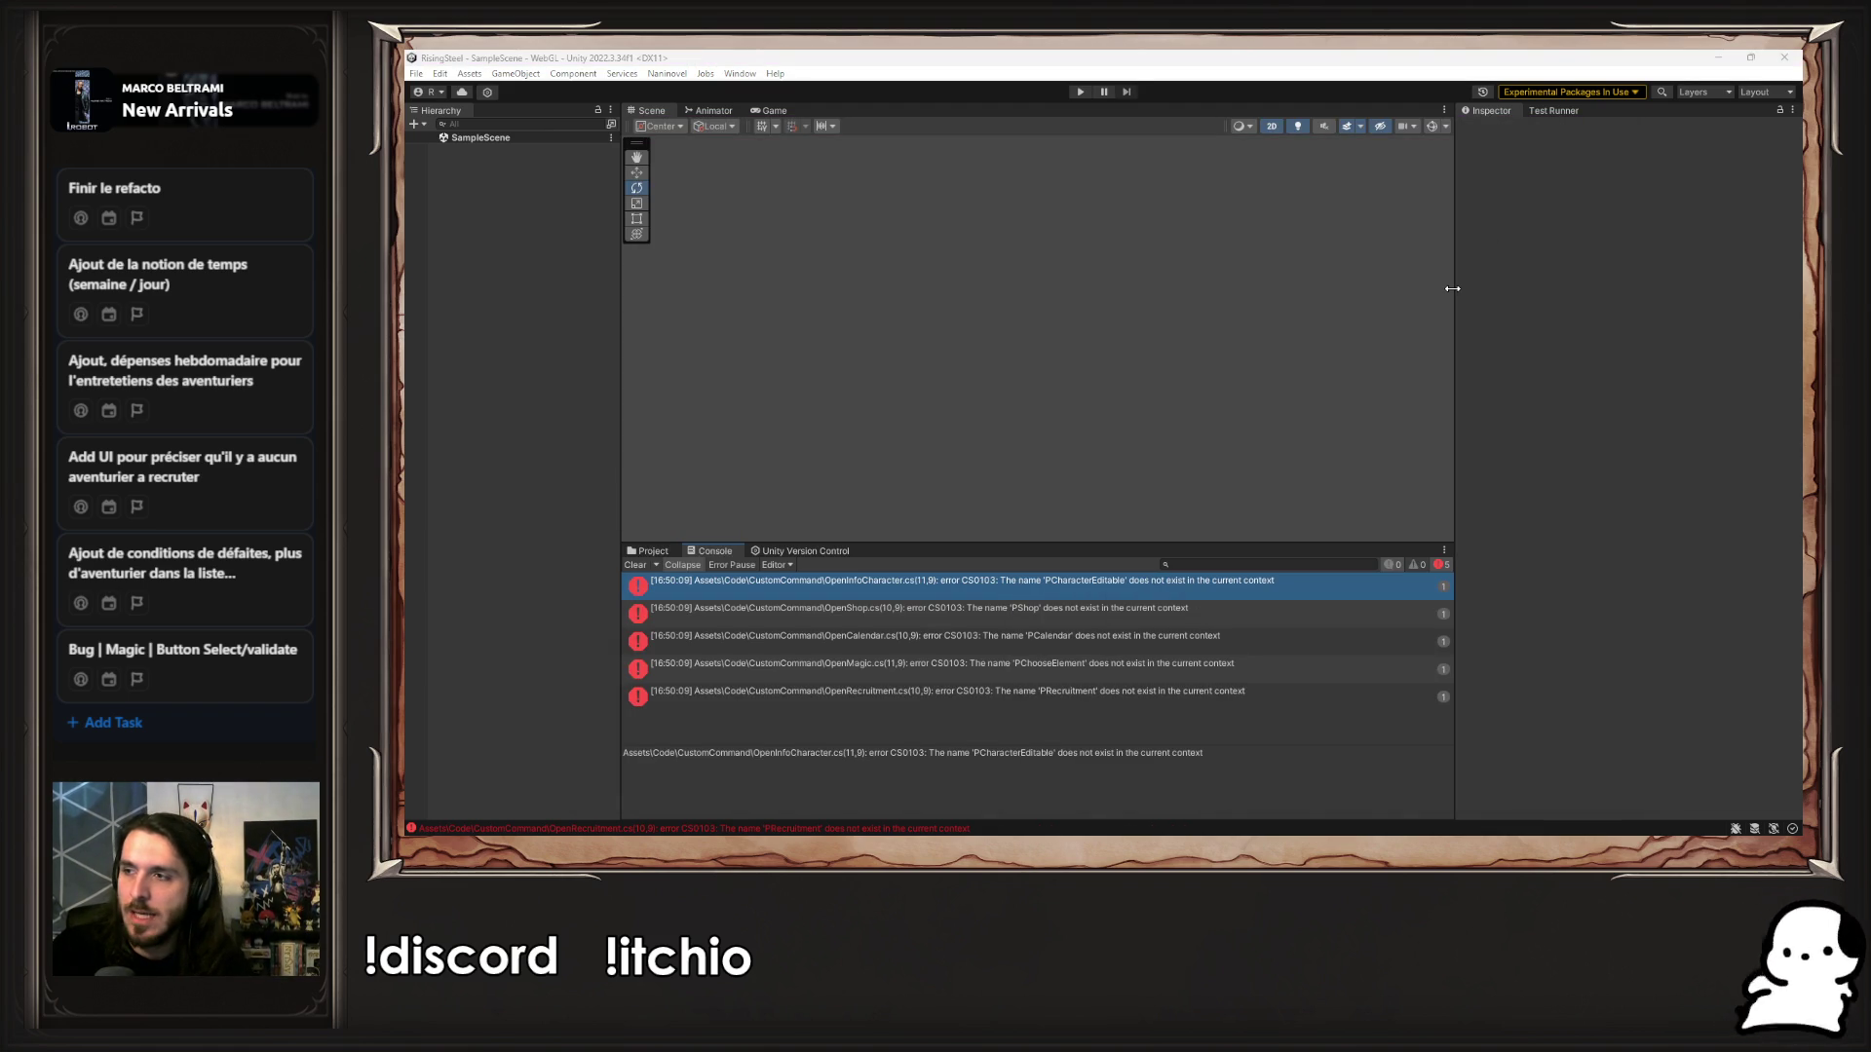
pyautogui.hotkey('alt', 'Tab')
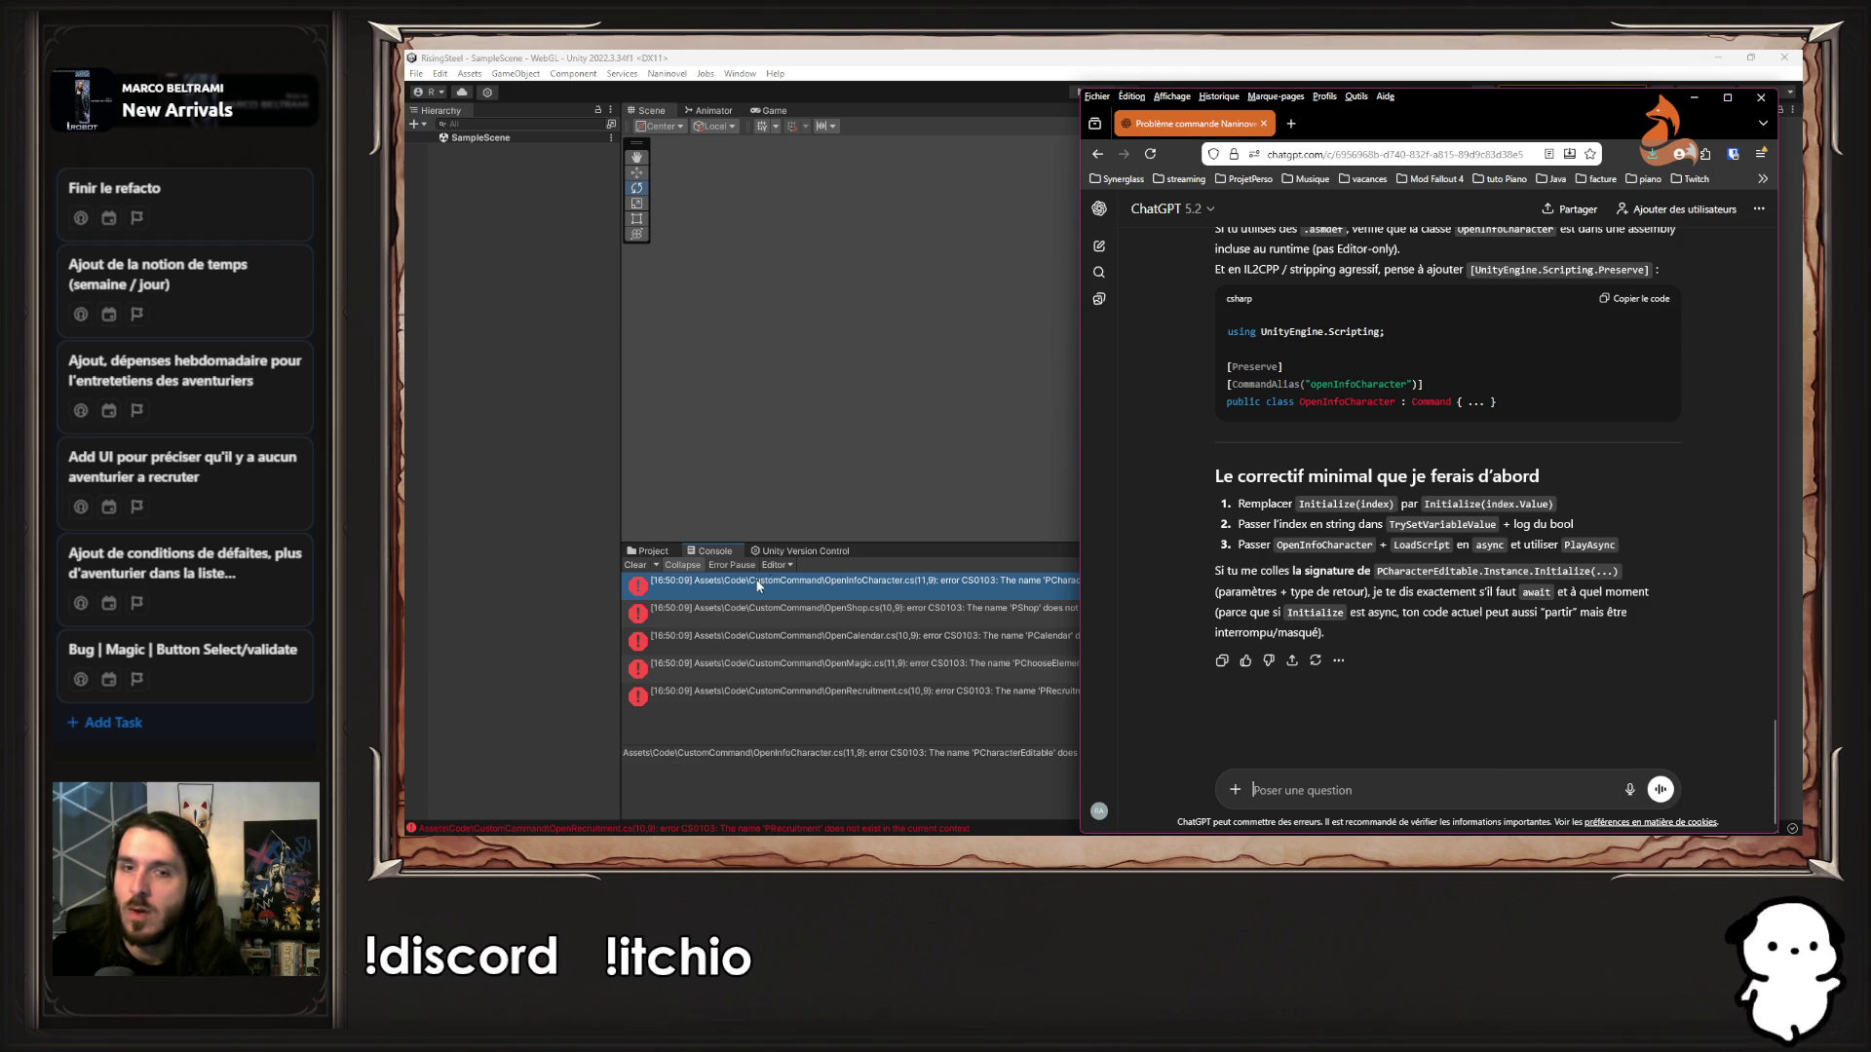
pyautogui.click(796, 474)
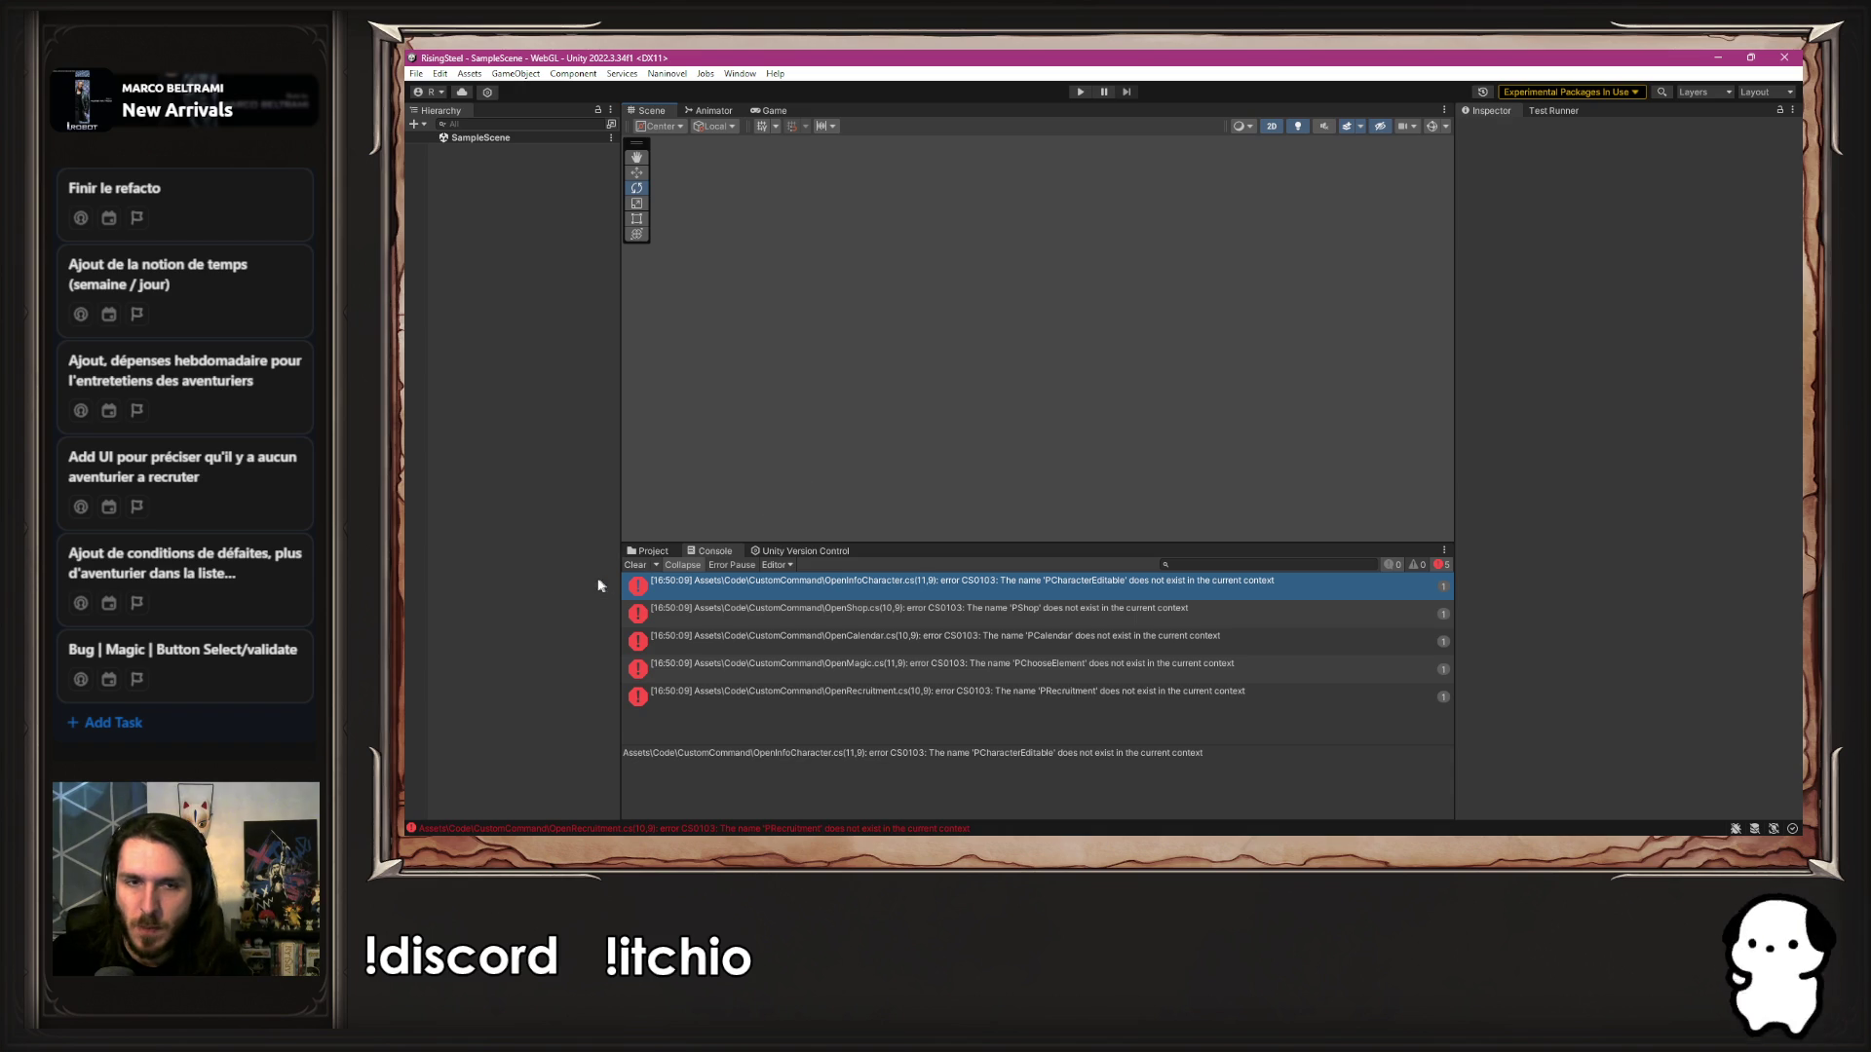
pyautogui.click(648, 552)
# Look over the CustomCommand and Module assembly definitions
pyautogui.click(871, 631)
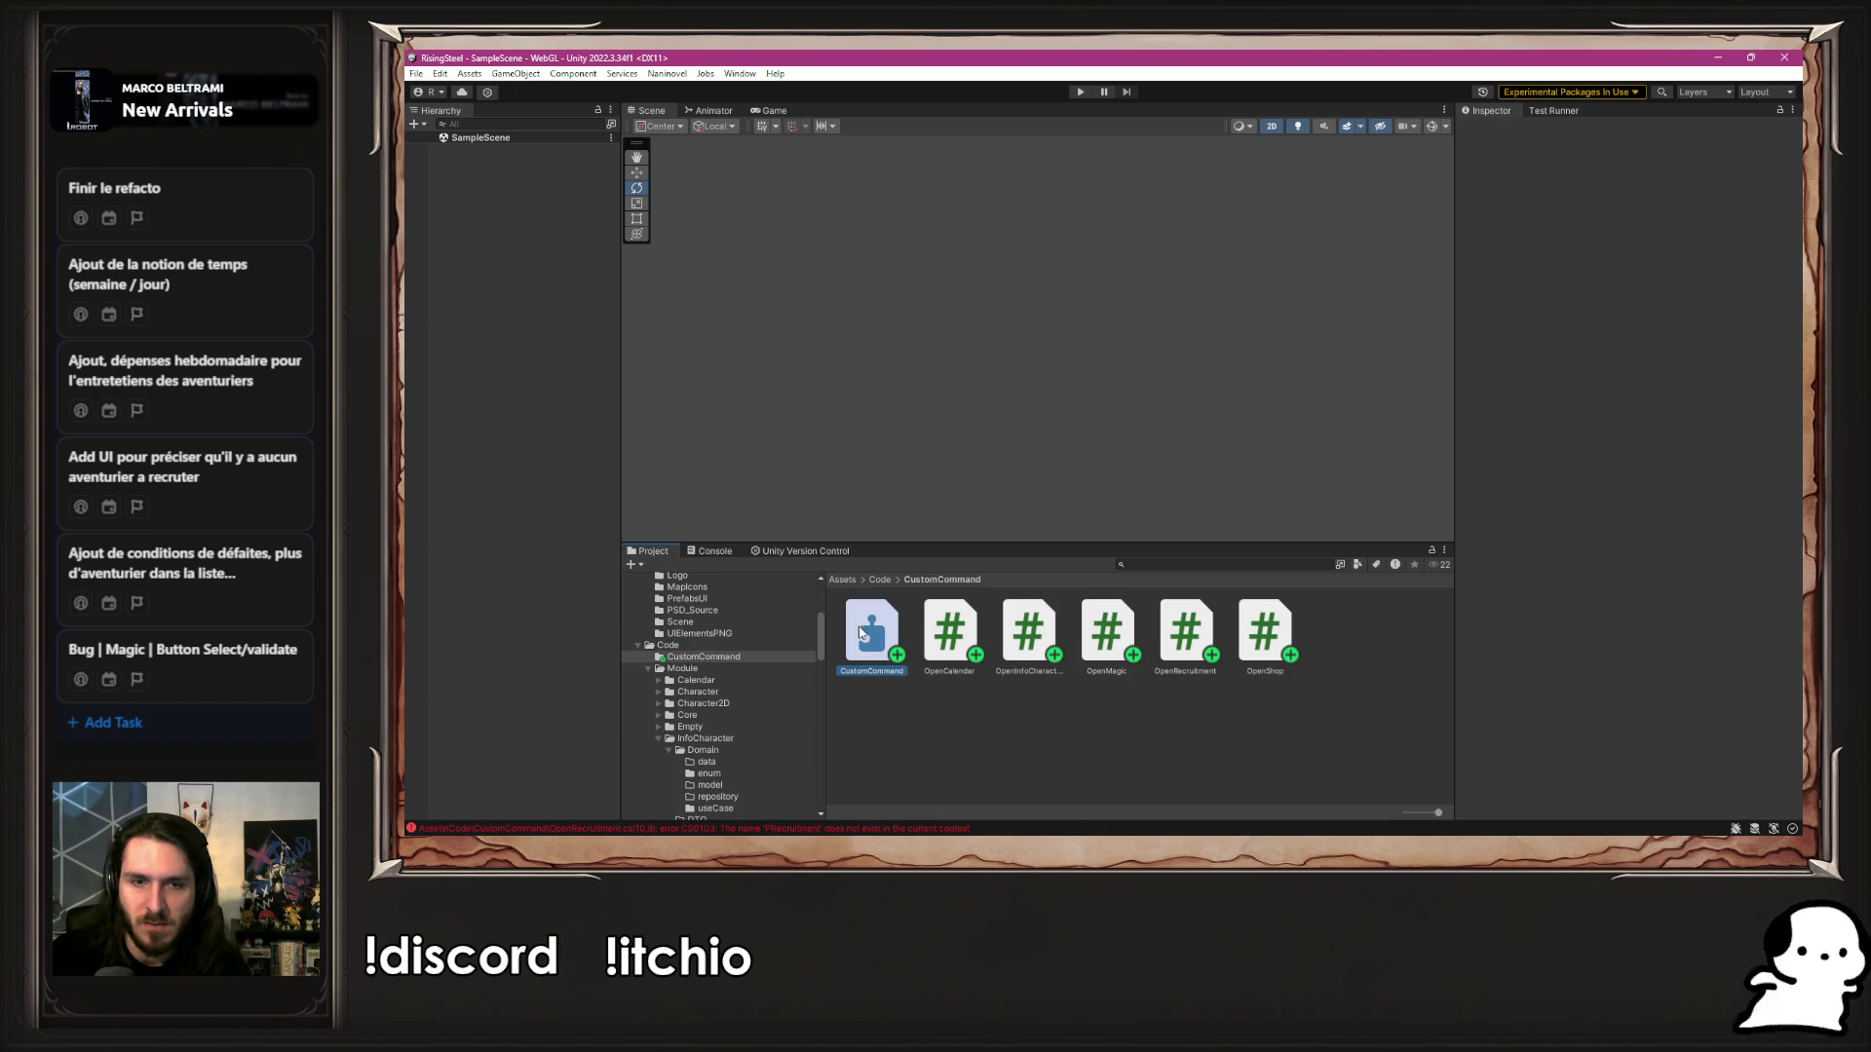
pyautogui.click(880, 580)
pyautogui.doubleClick(952, 629)
pyautogui.click(1313, 723)
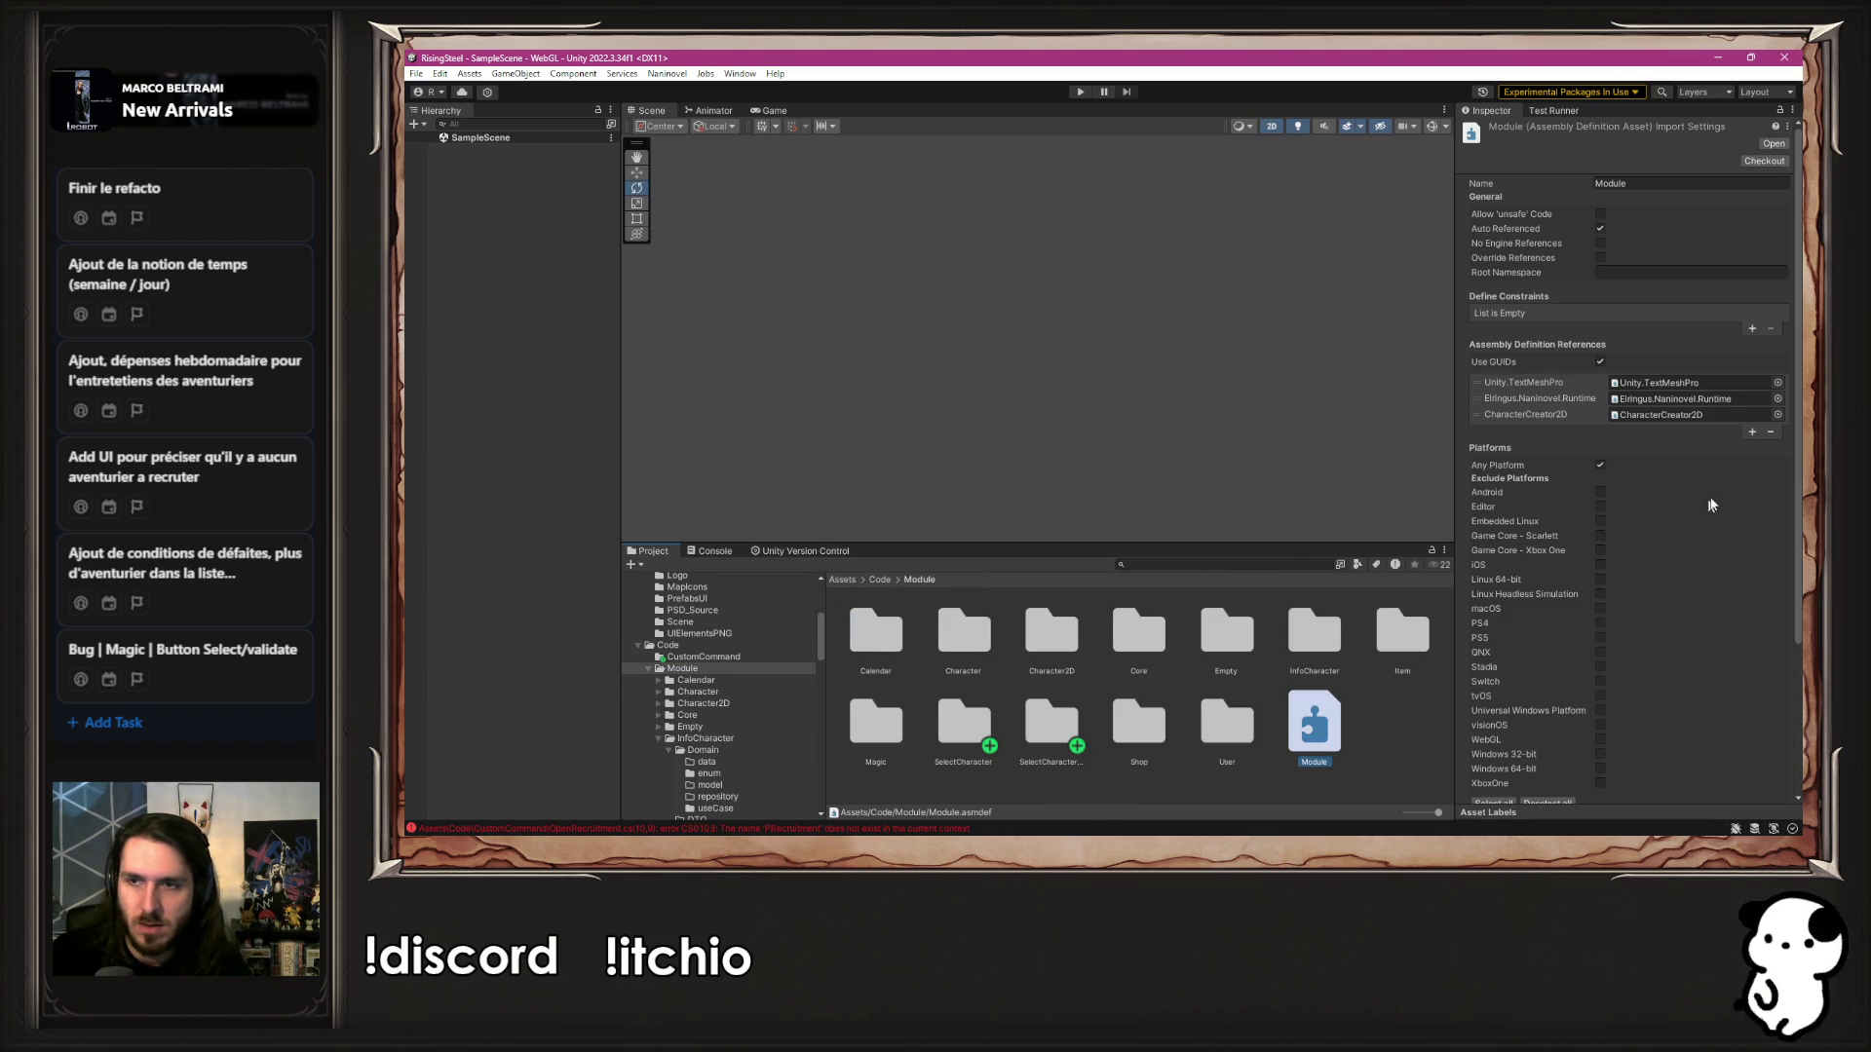
pyautogui.rightClick(1322, 721)
pyautogui.click(879, 579)
# Add Module as a second CustomCommand assembly reference, apply, and view the parse errors
pyautogui.doubleClick(874, 628)
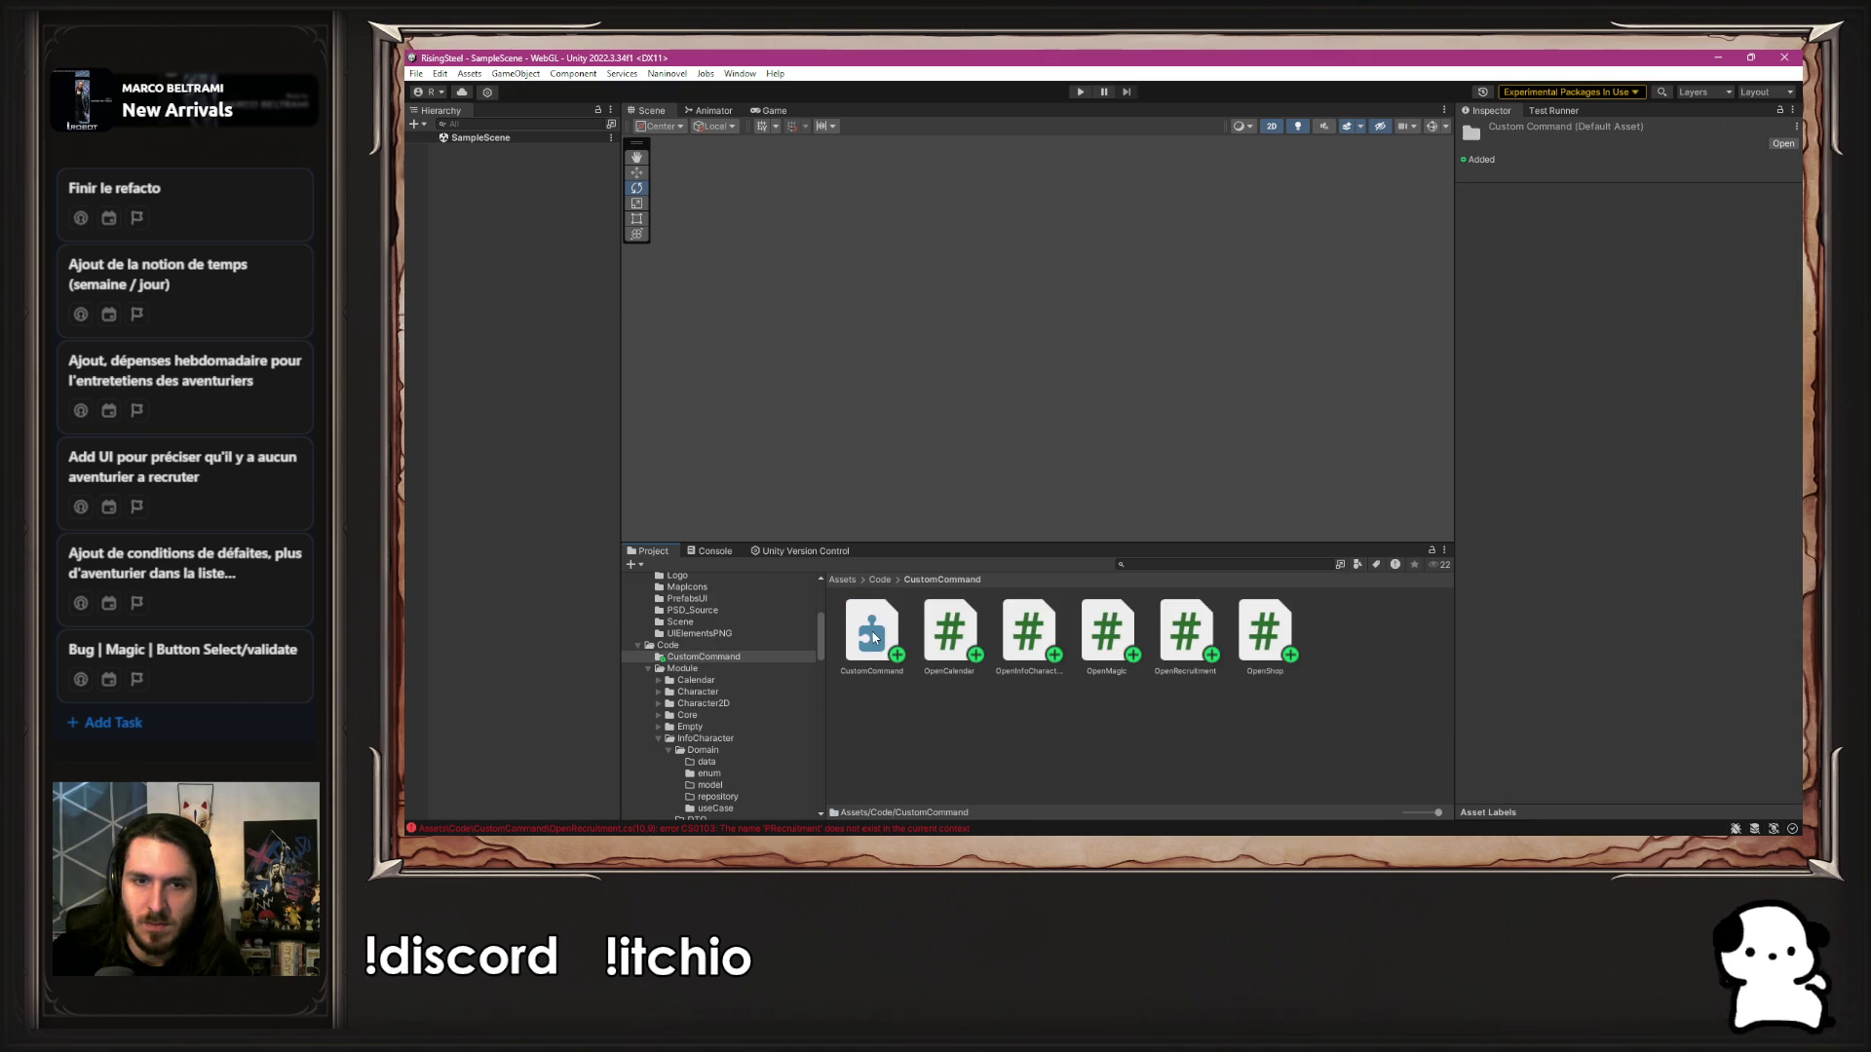
pyautogui.click(872, 631)
pyautogui.click(1752, 408)
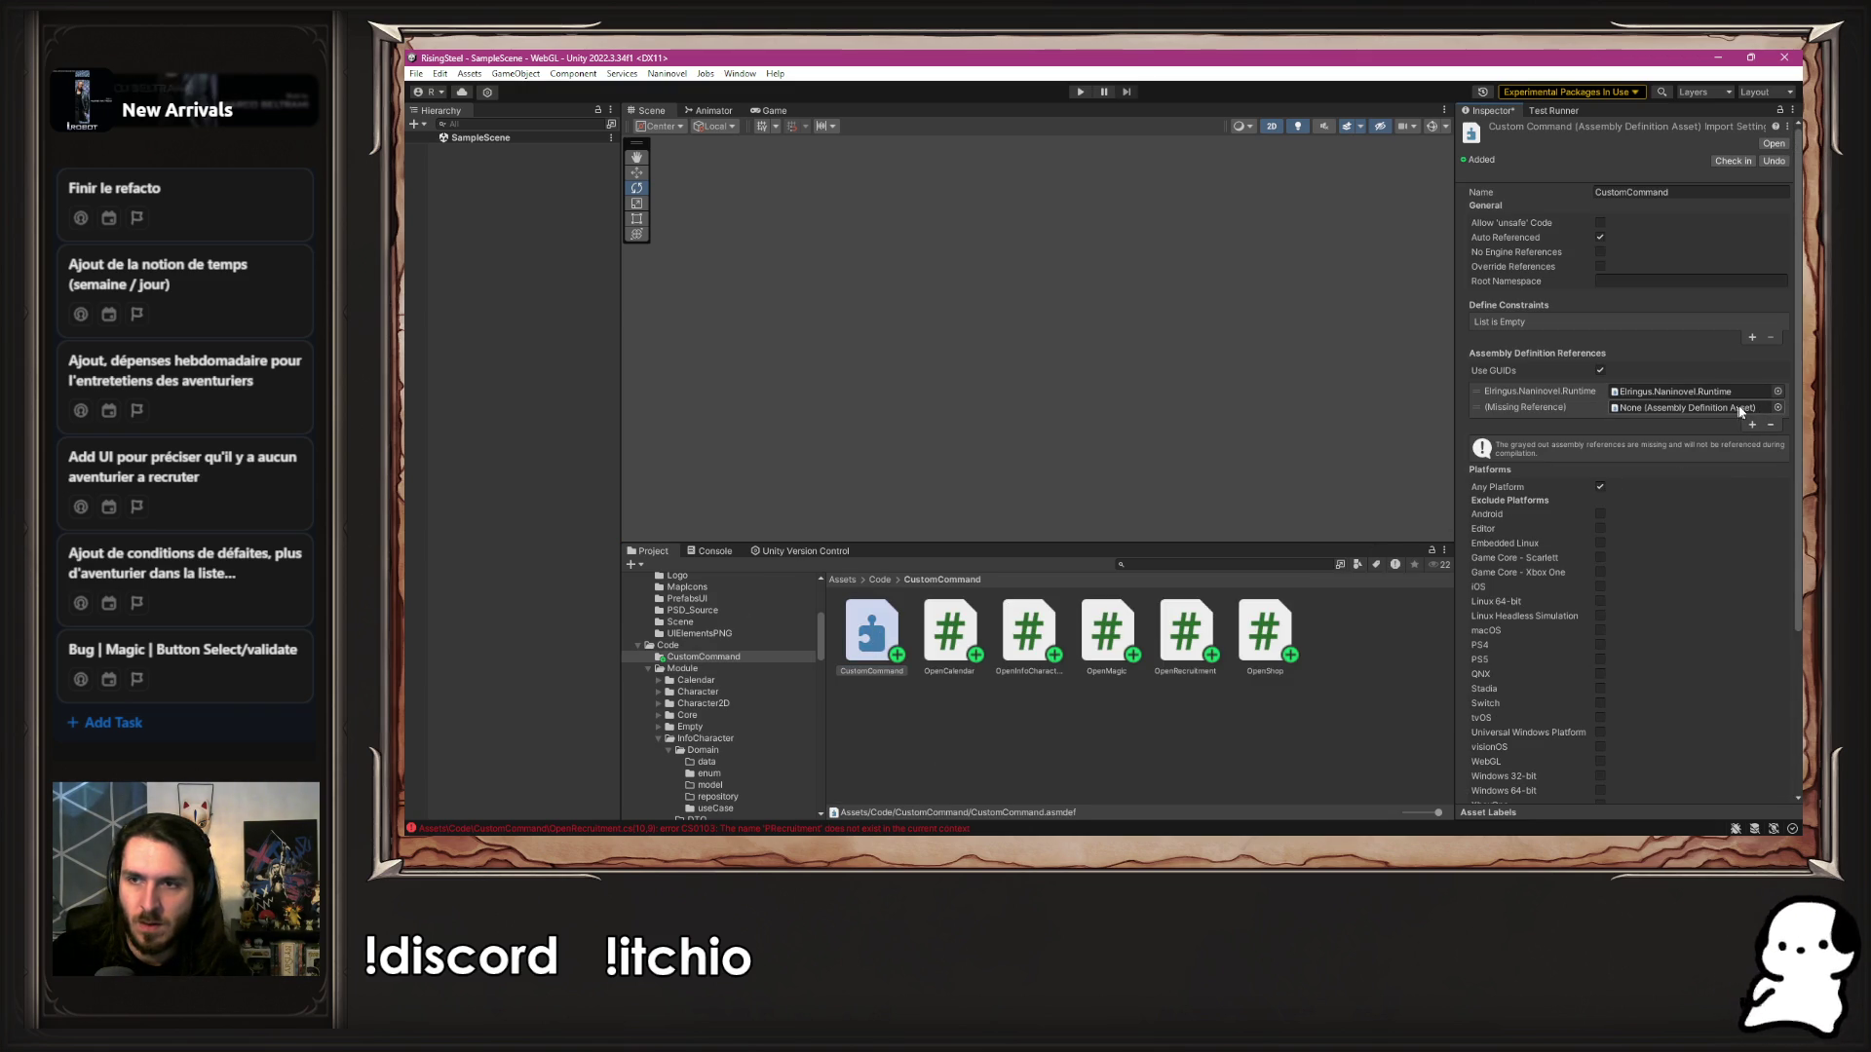
pyautogui.click(1778, 408)
pyautogui.write('Modul')
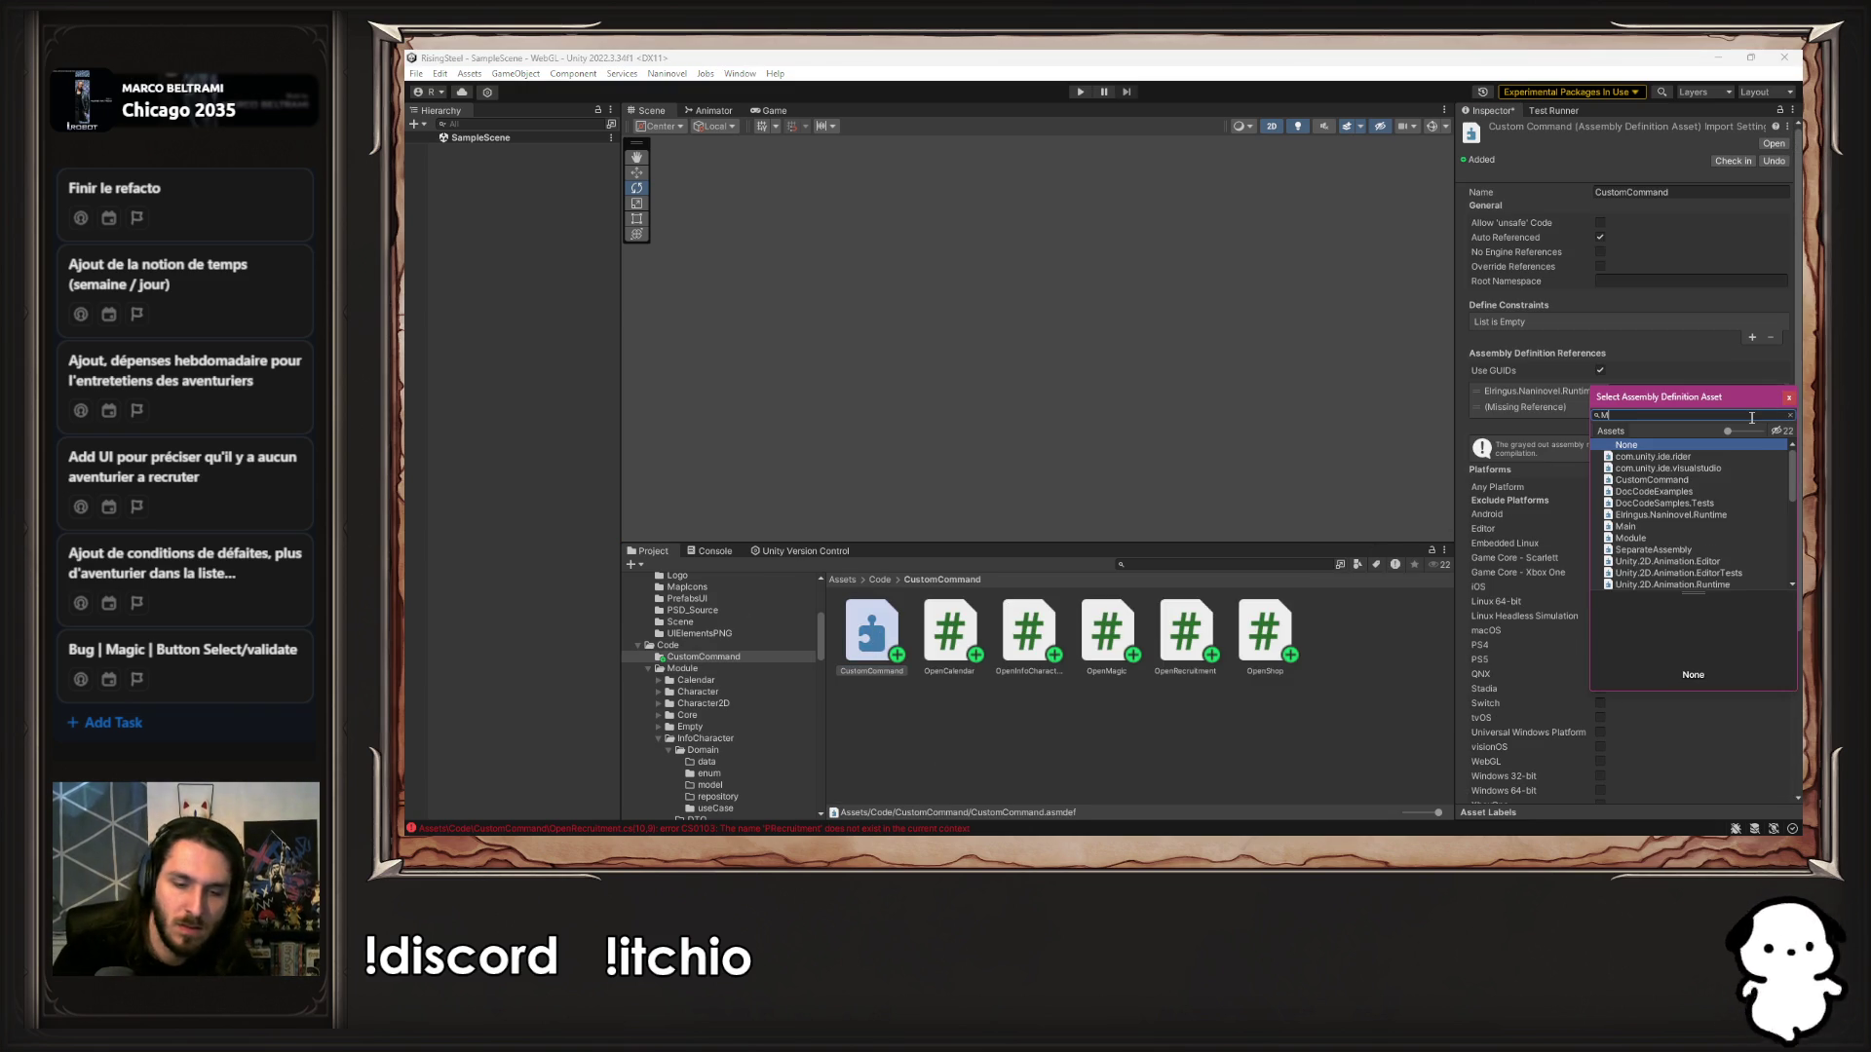
pyautogui.press('Down')
pyautogui.press('Return')
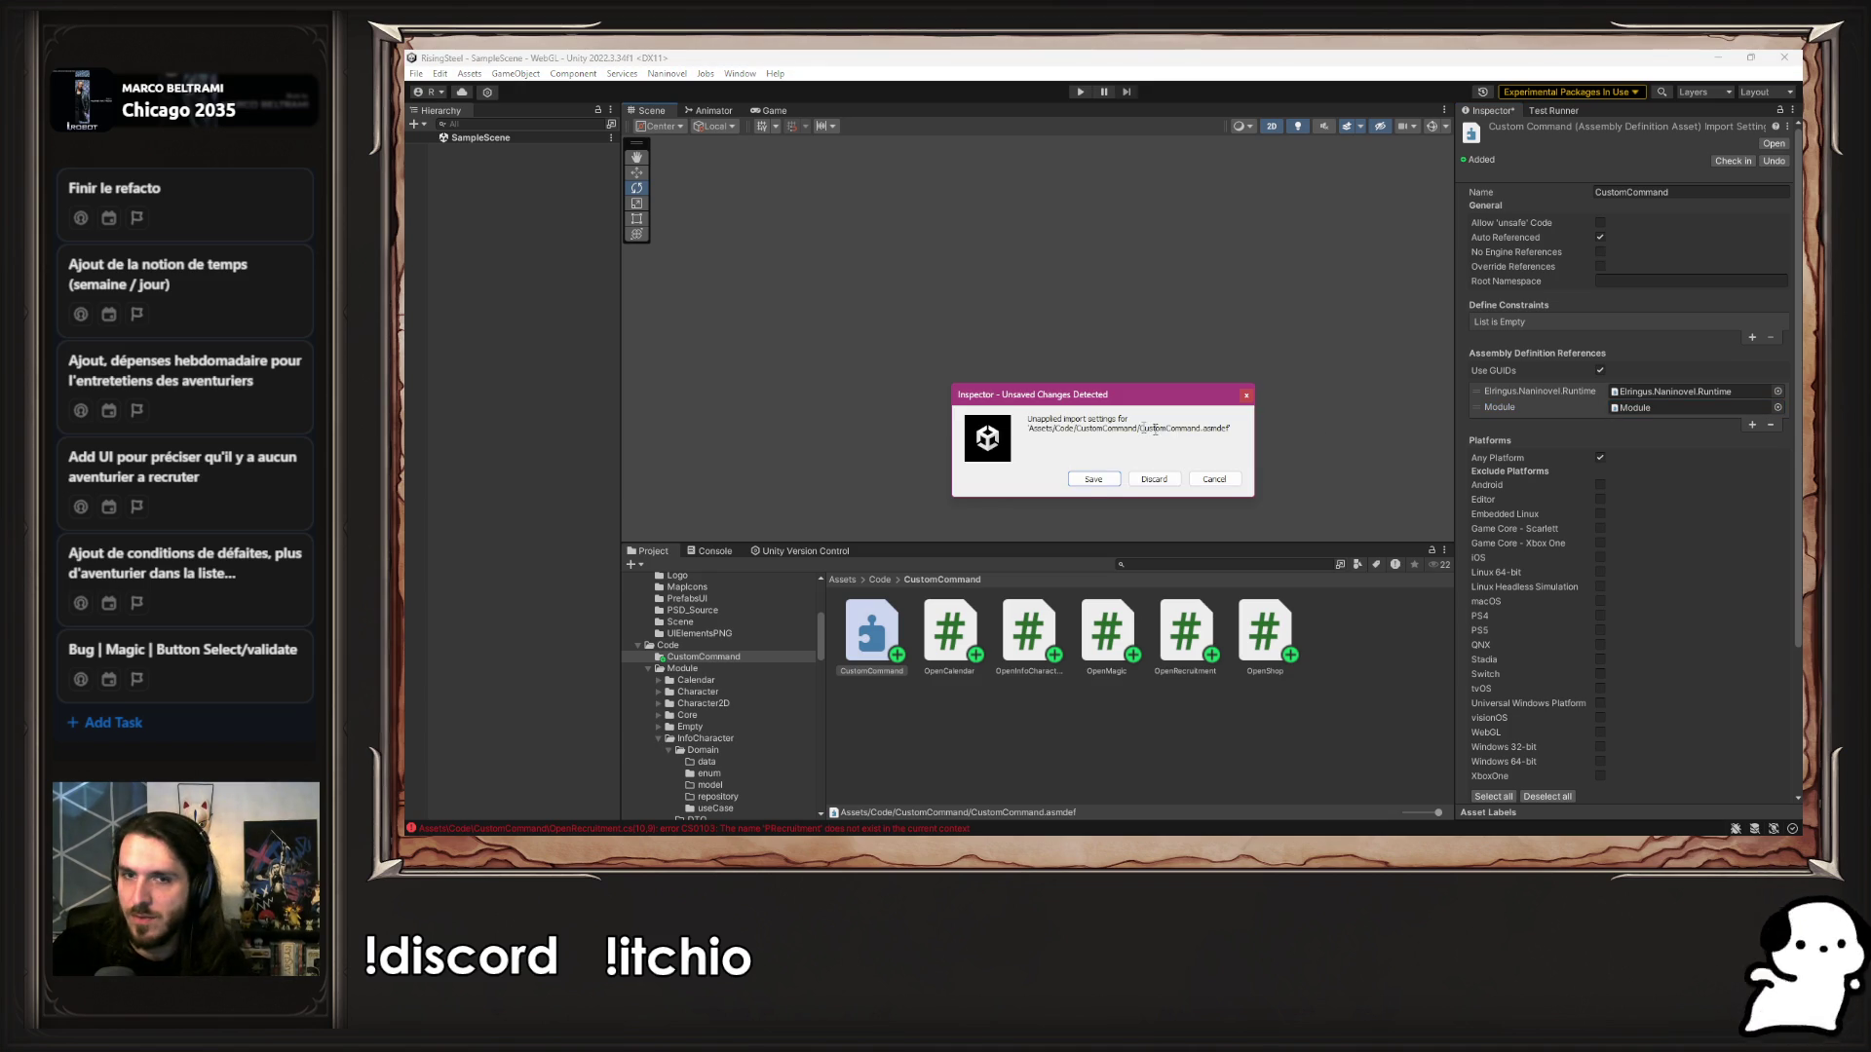
pyautogui.click(1096, 479)
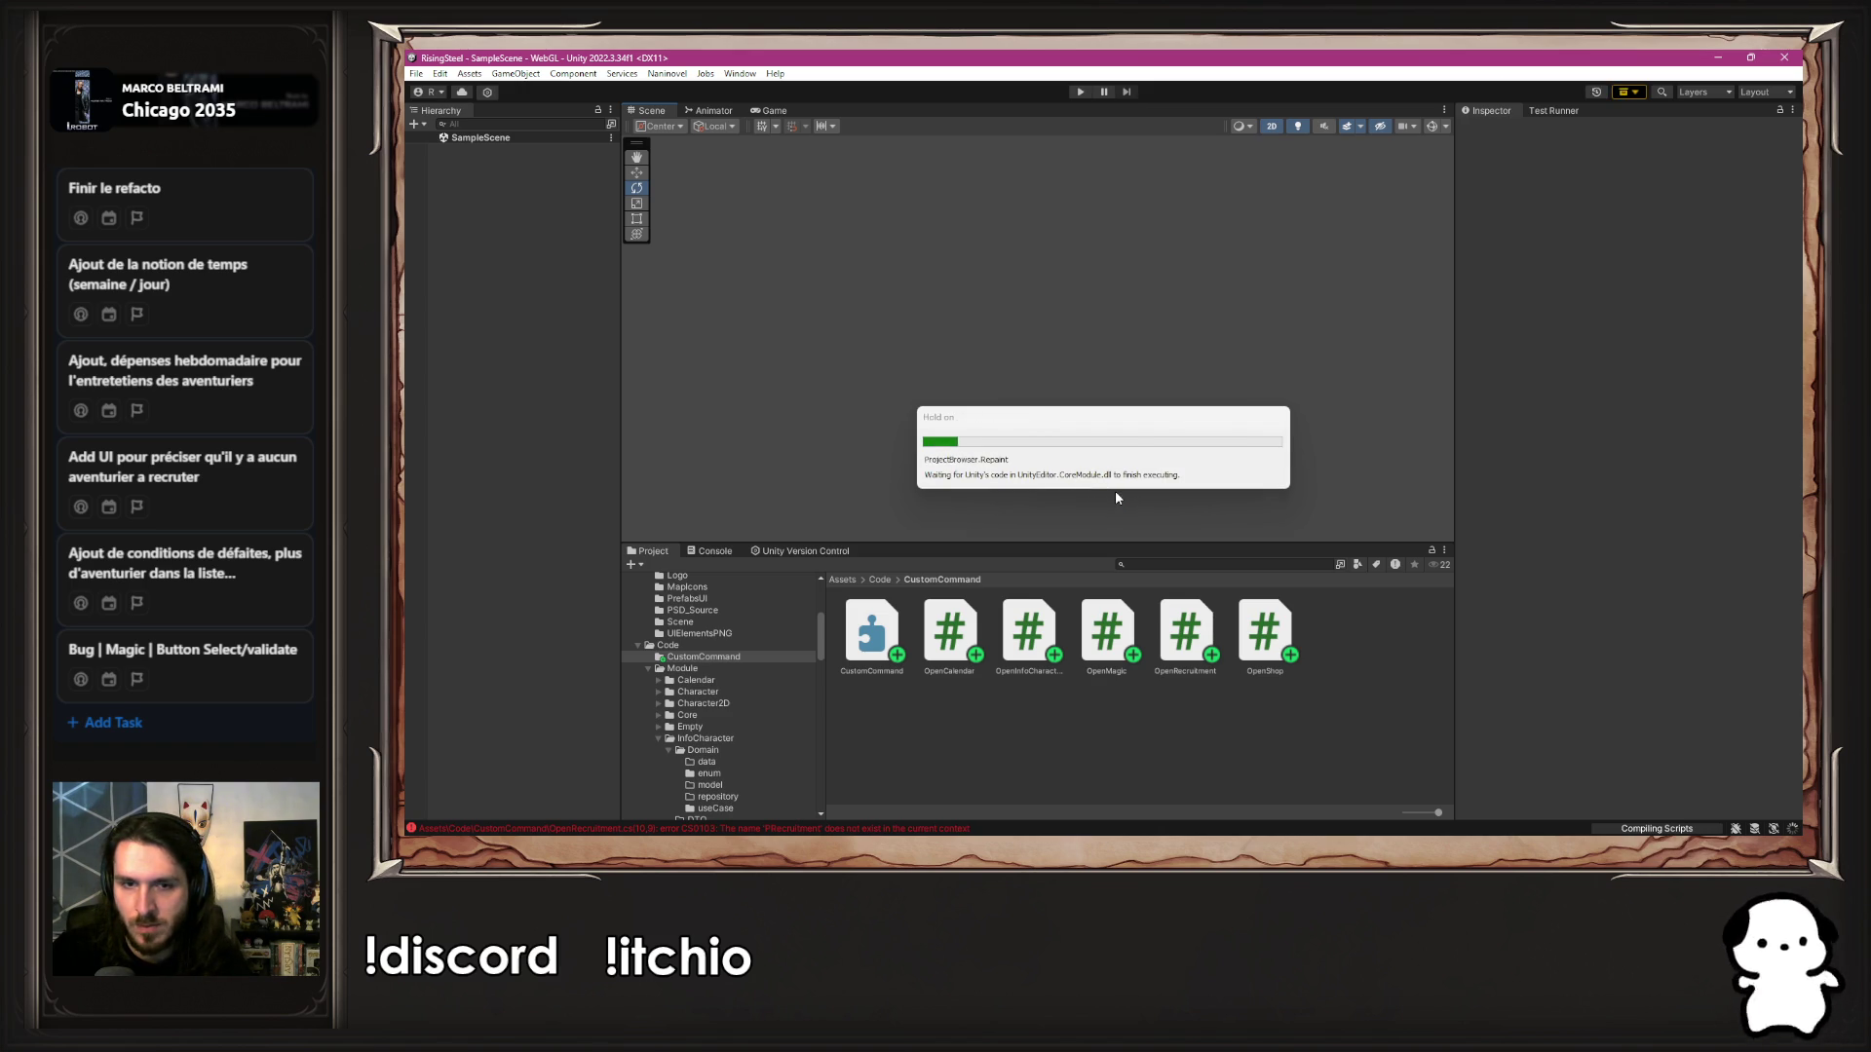
pyautogui.click(965, 831)
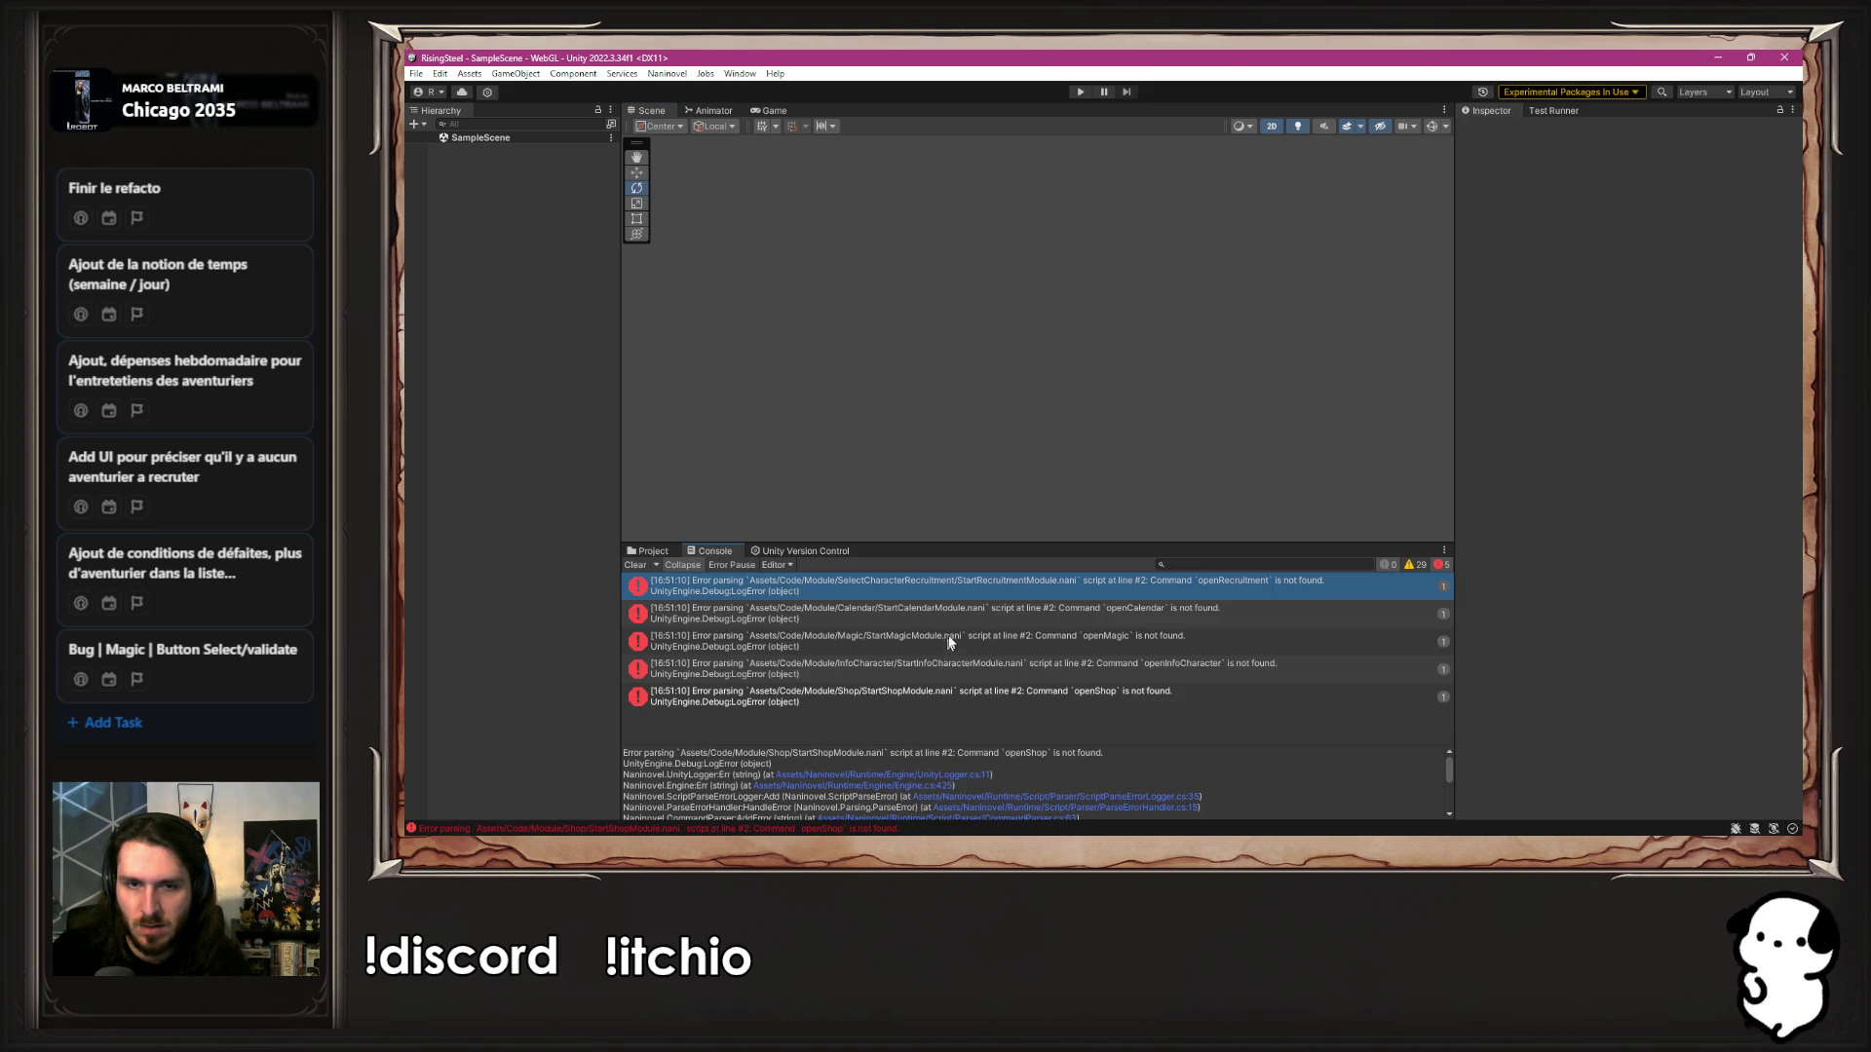
# View the openRecruitment parse error, clear the Console, and enter Play mode
pyautogui.click(963, 593)
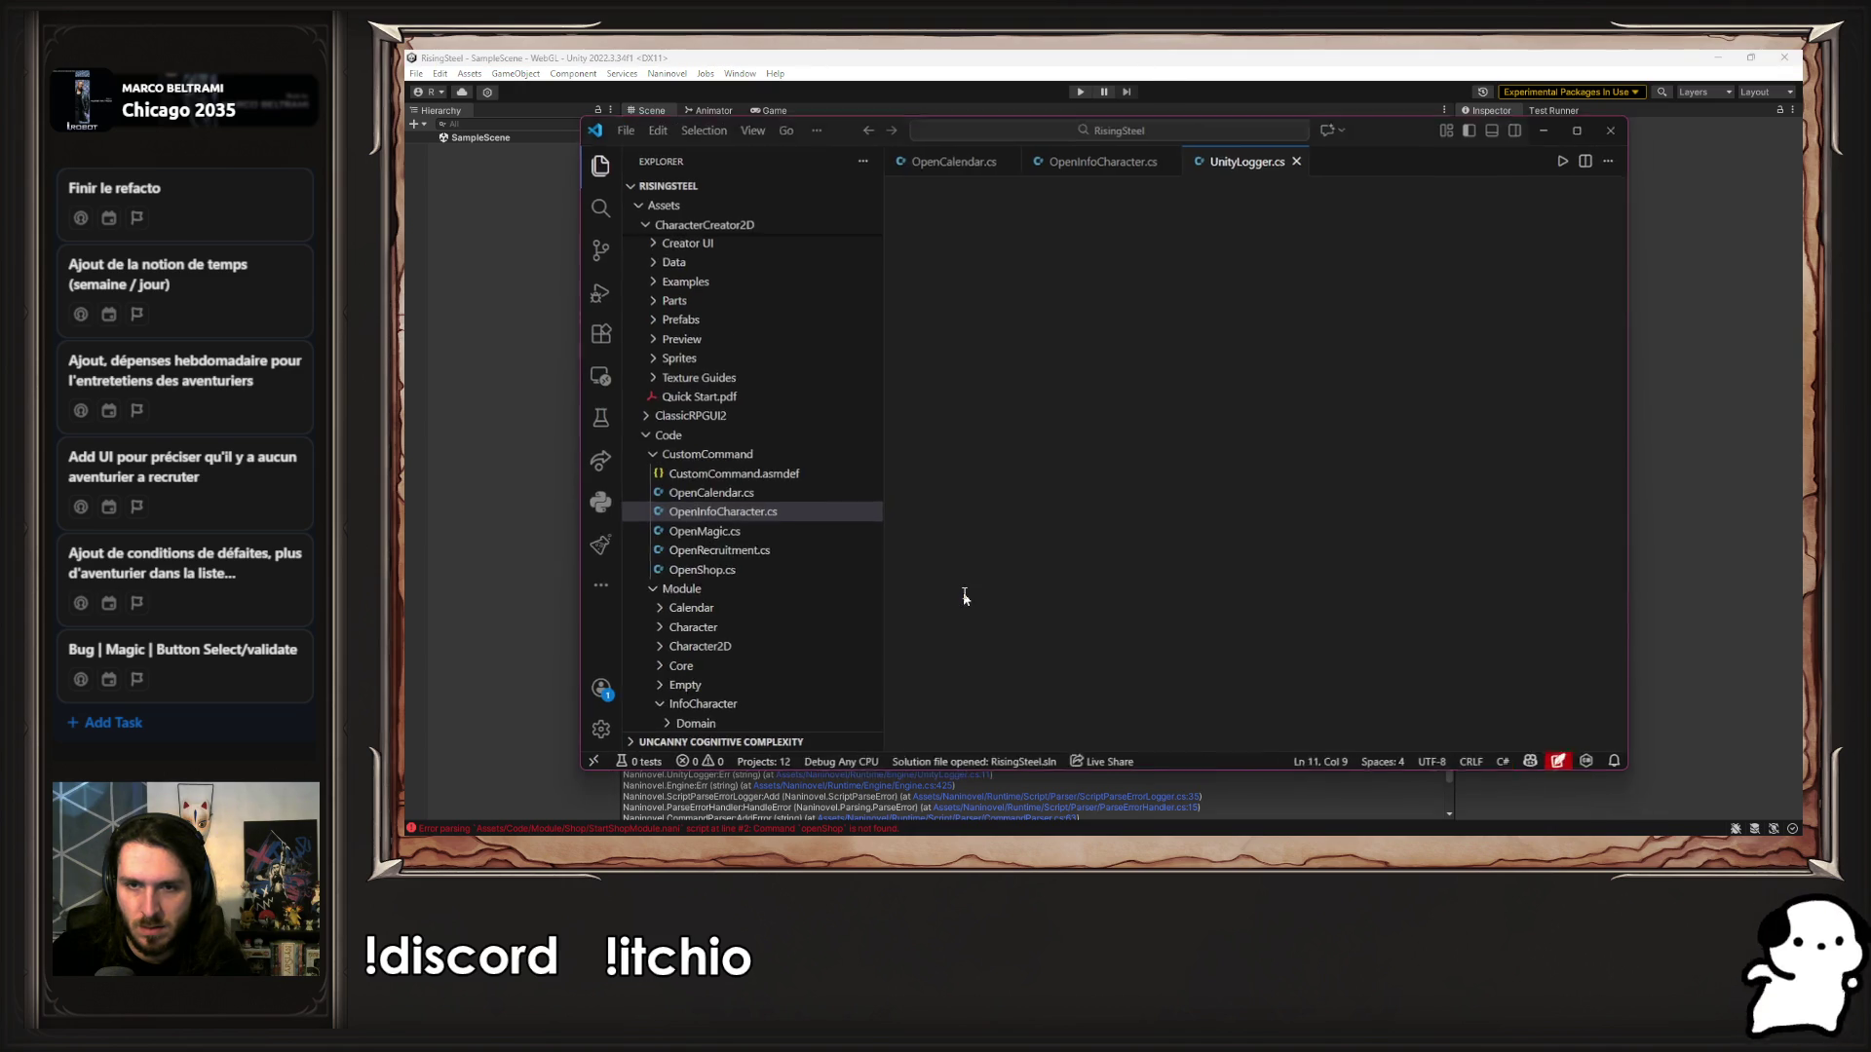
pyautogui.click(423, 690)
pyautogui.click(631, 565)
pyautogui.click(649, 551)
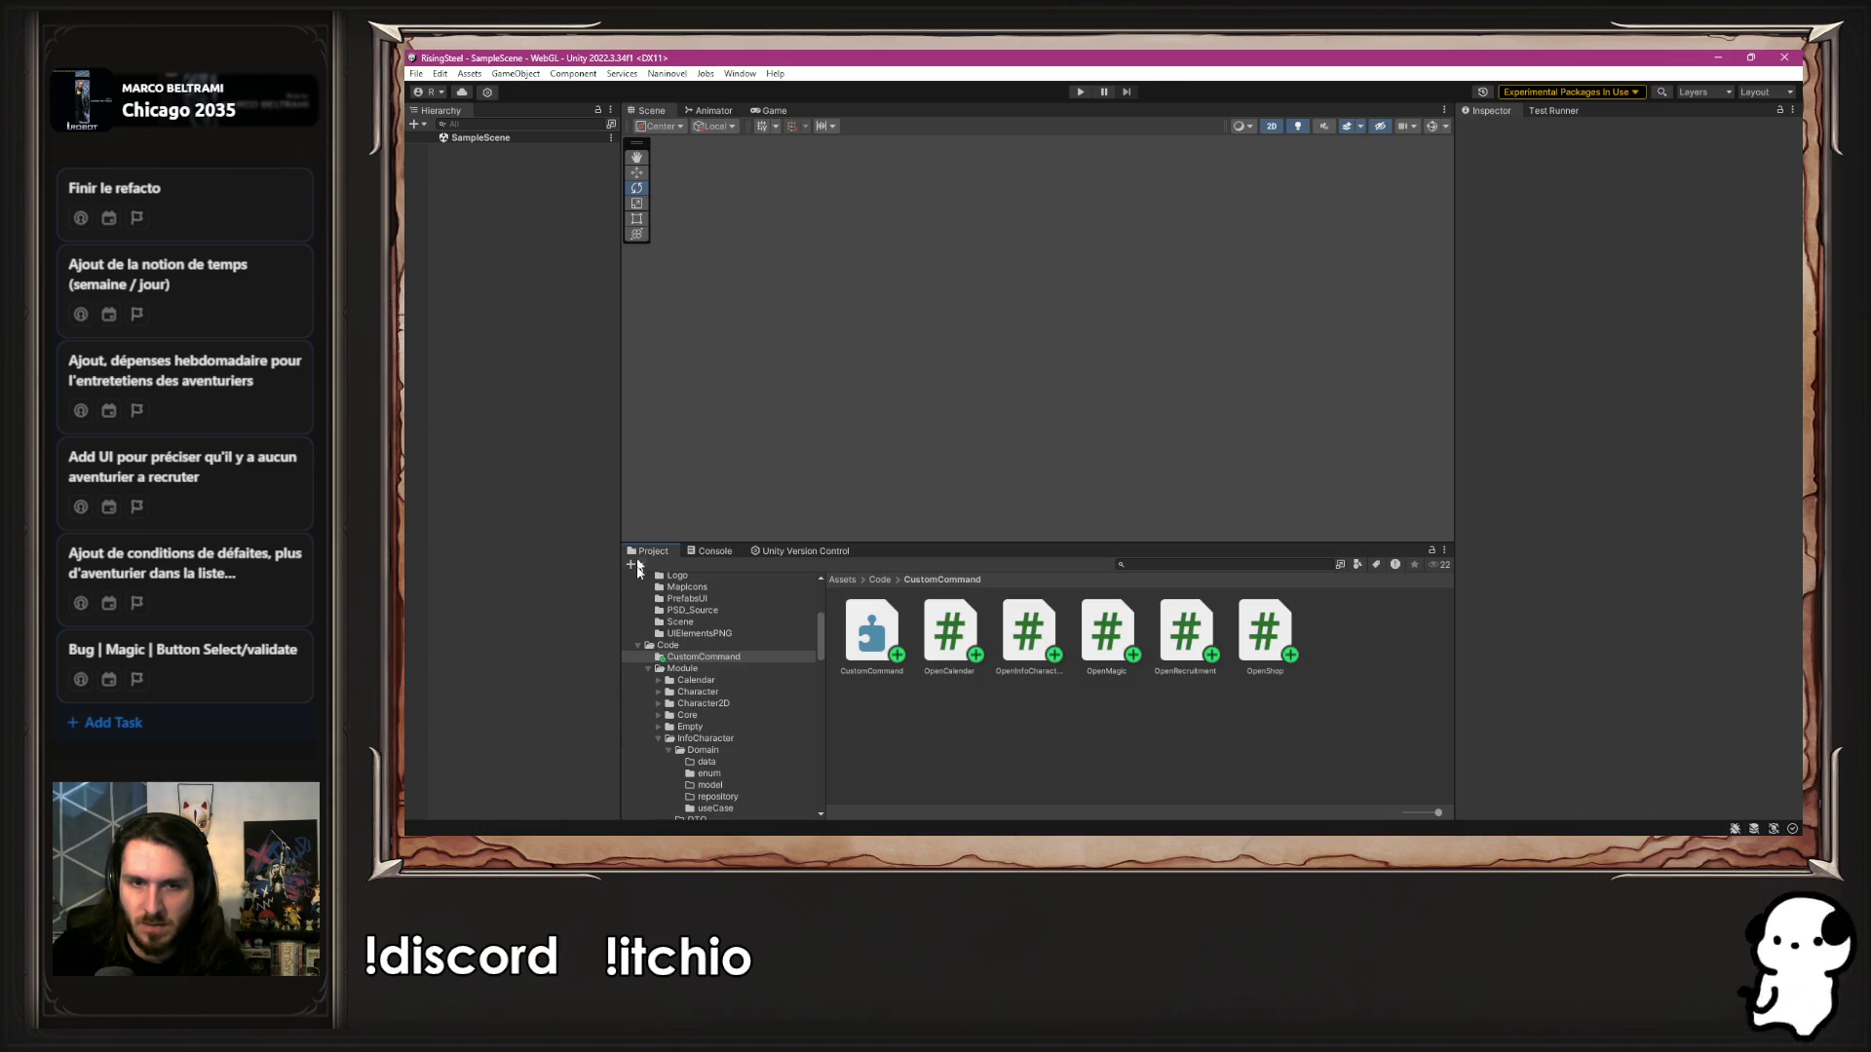
pyautogui.click(1074, 91)
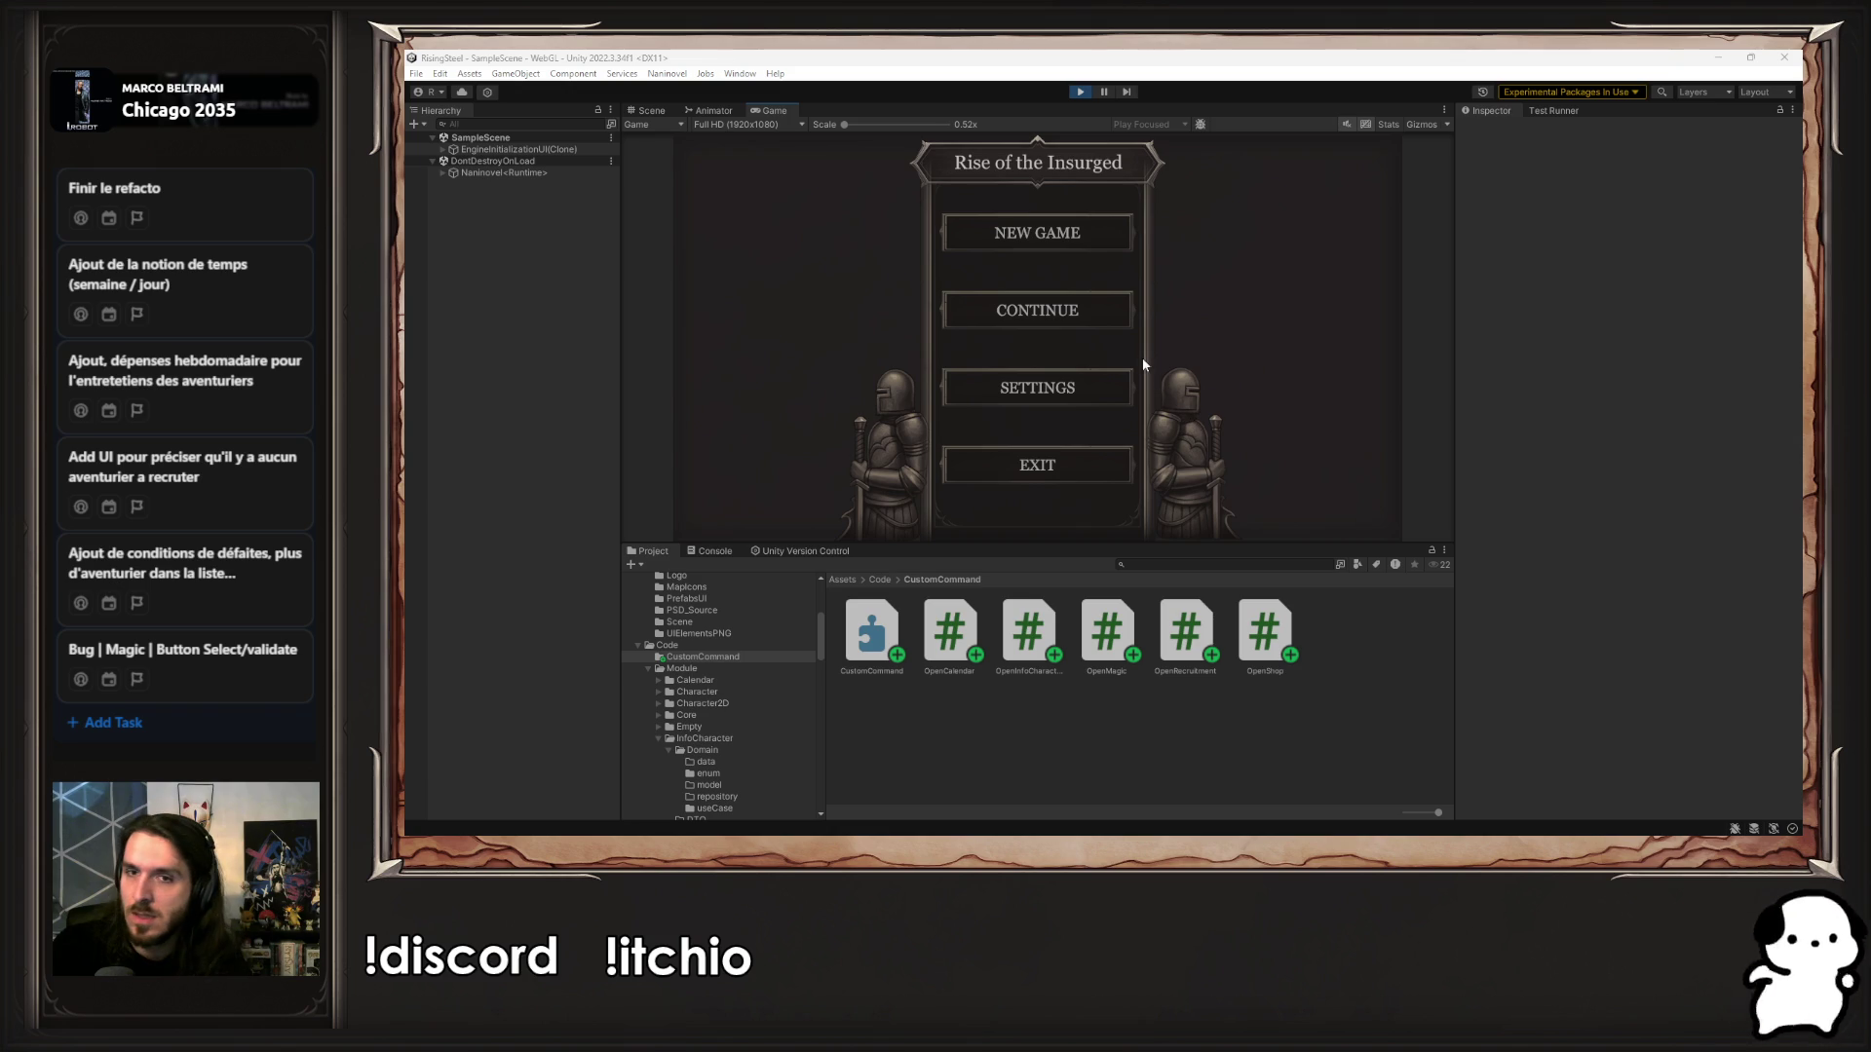
# Try NEW GAME (blank screen), stop Play mode, and select CustomCommand.asmdef to inspect its references
pyautogui.click(1129, 237)
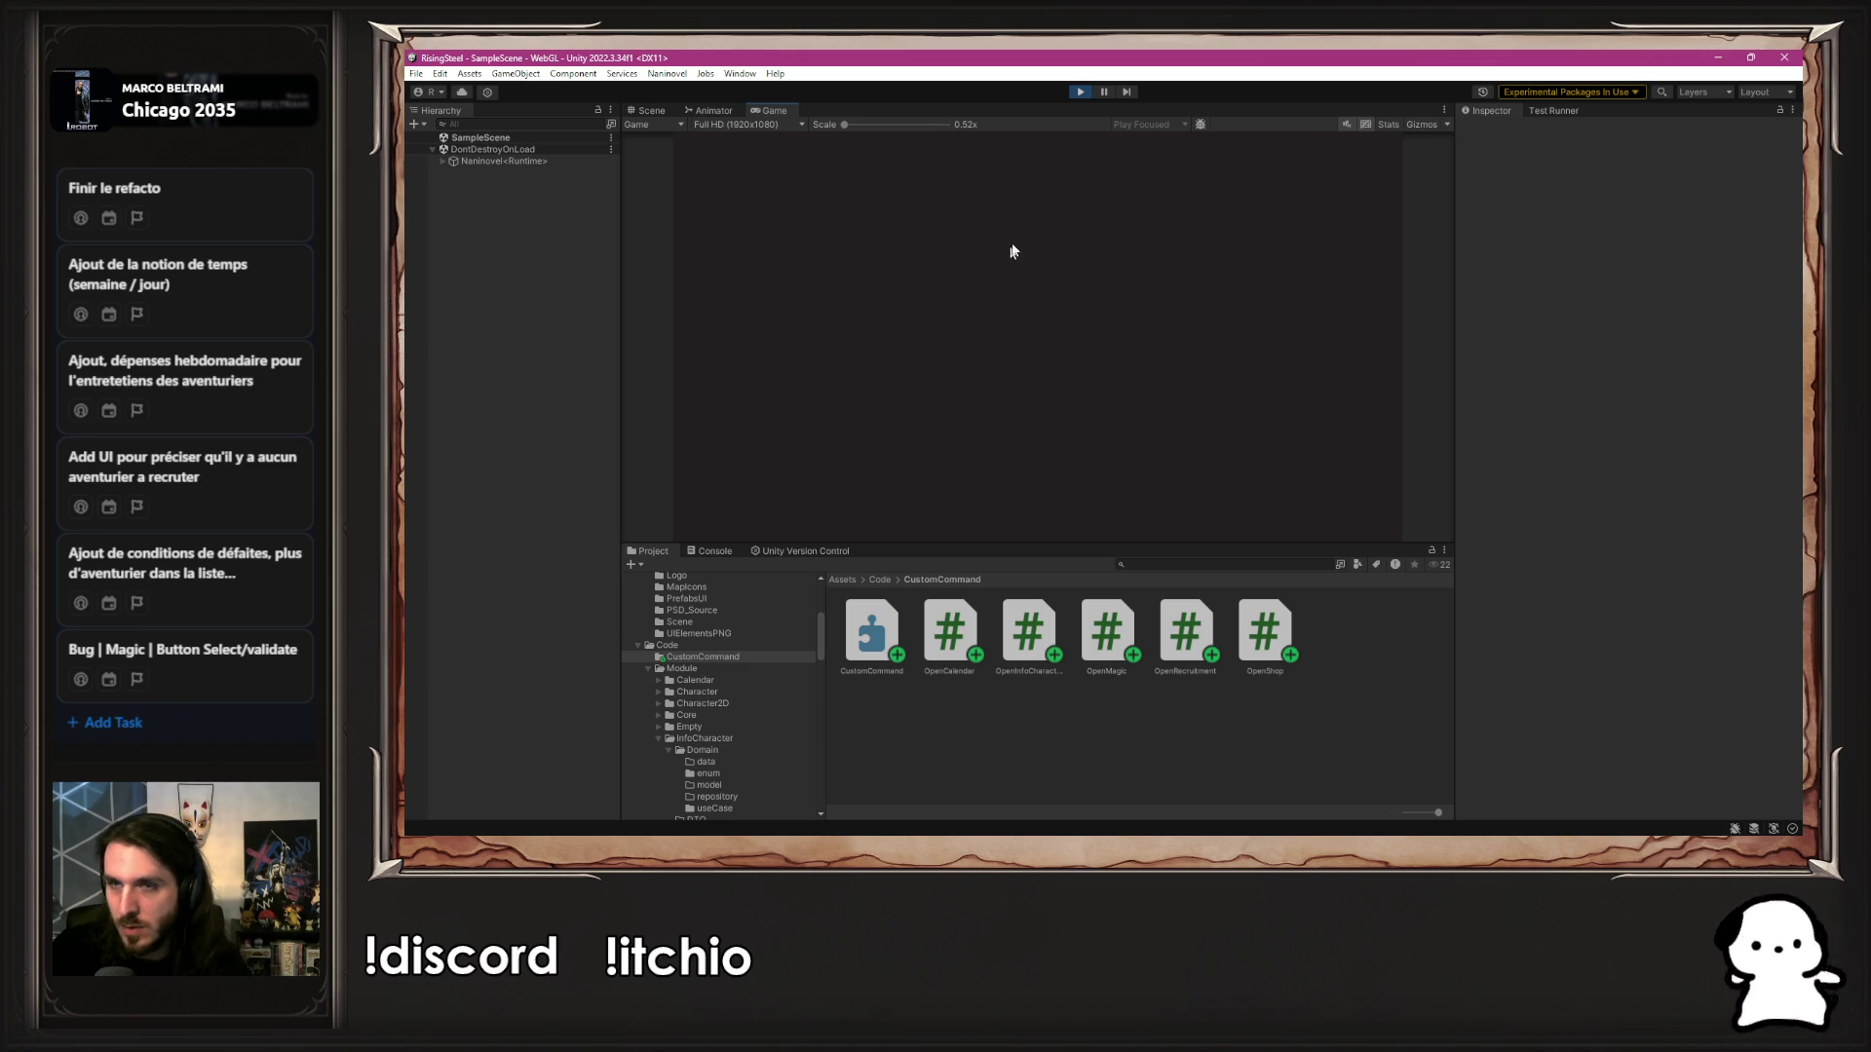
pyautogui.click(1079, 92)
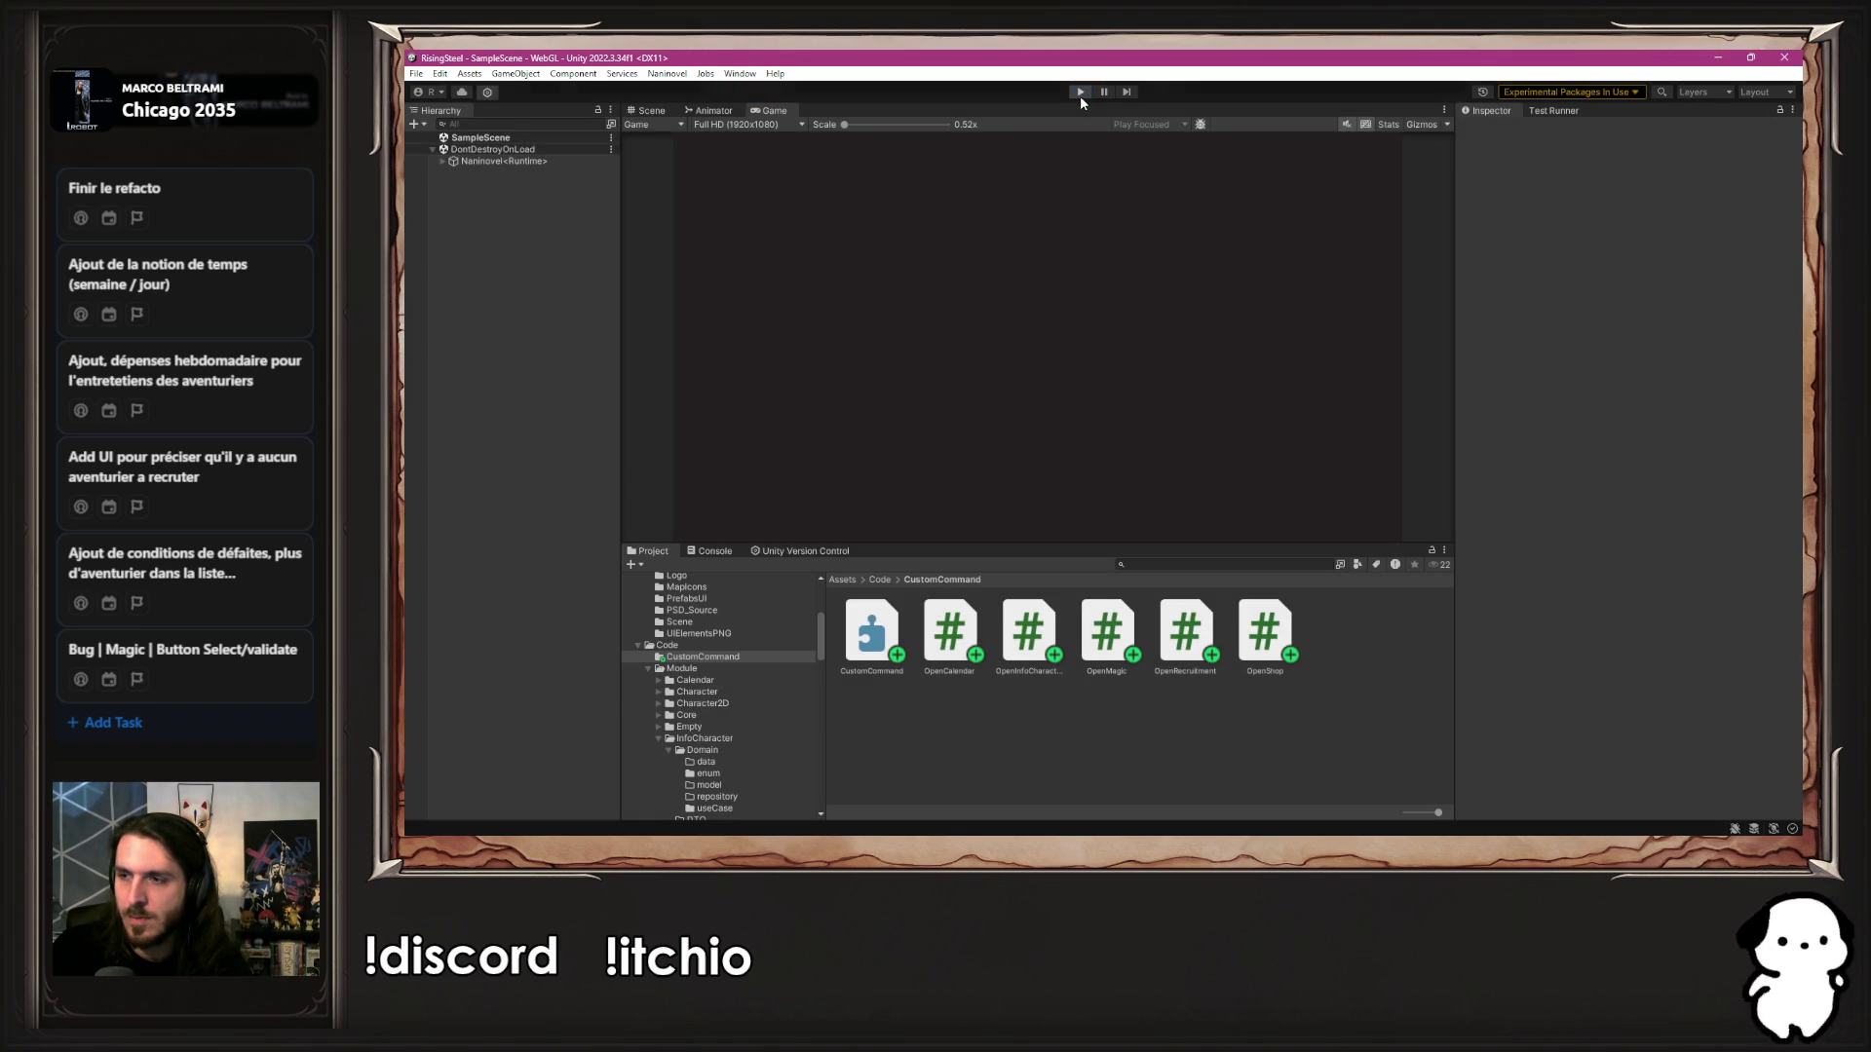
pyautogui.click(877, 663)
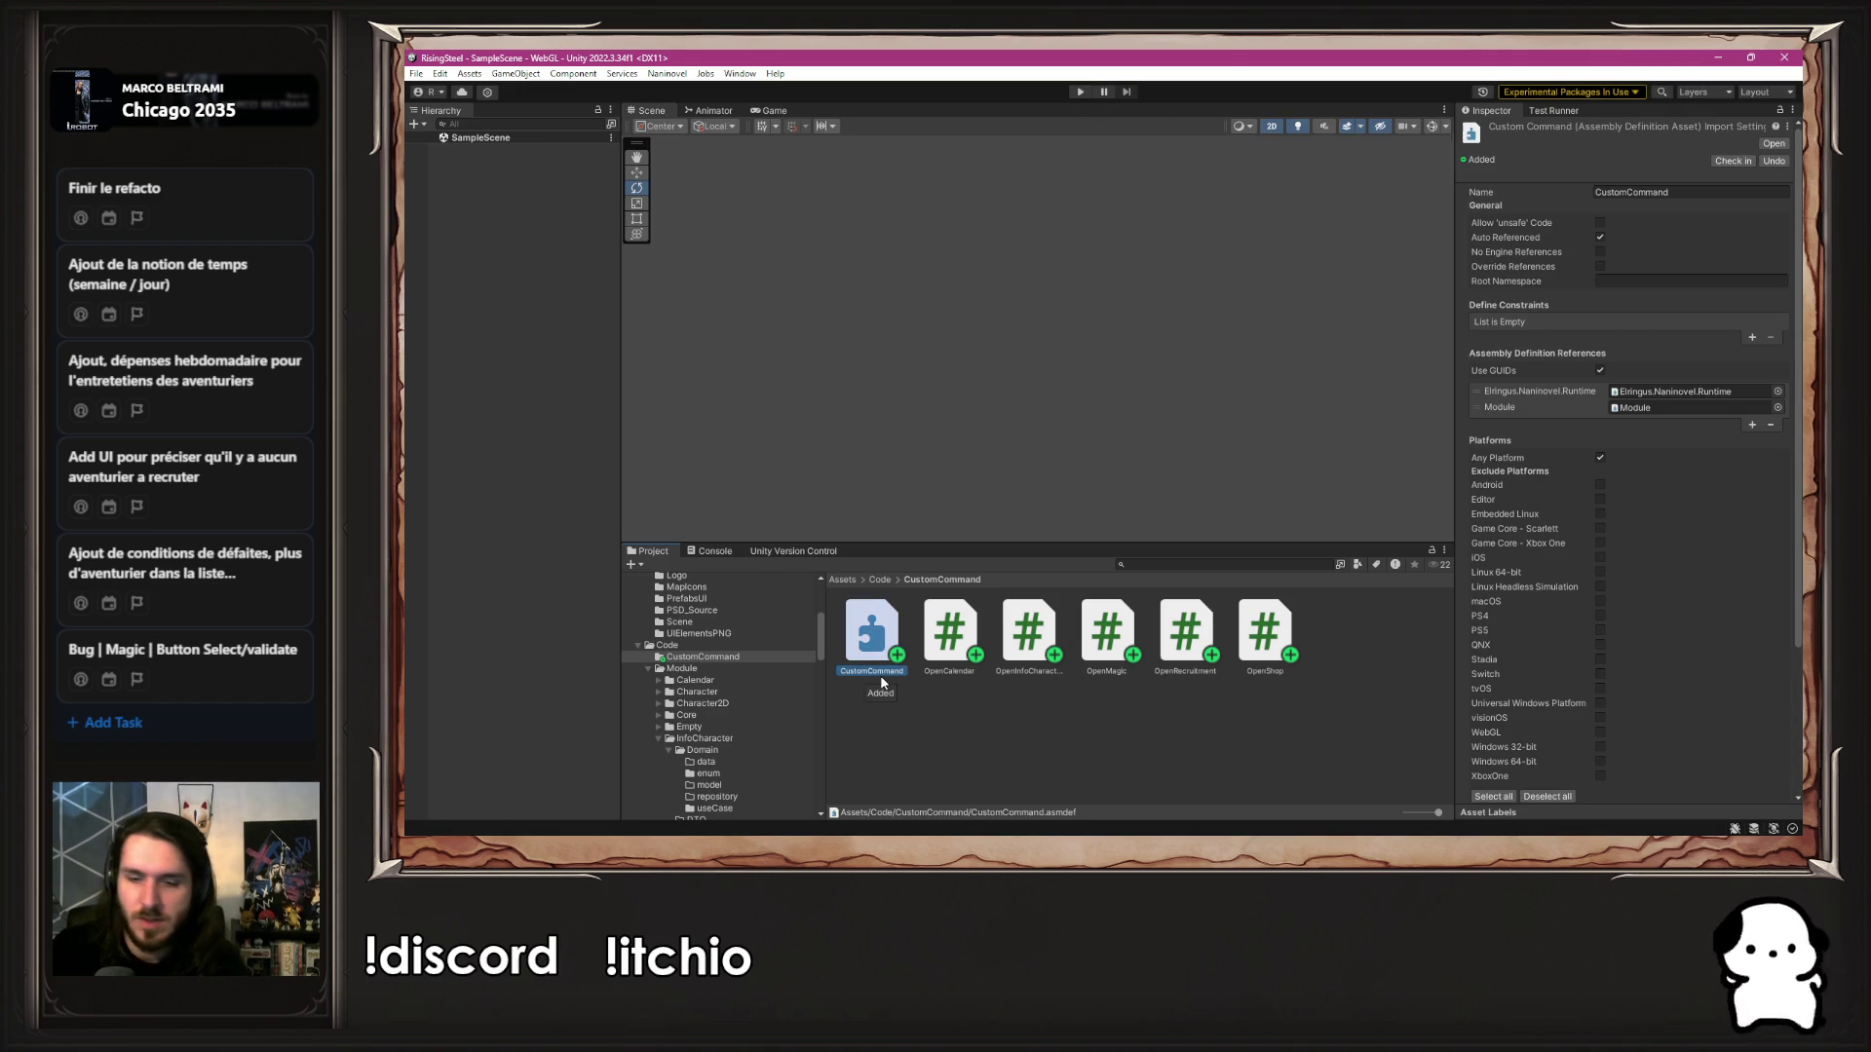
# Delete CustomCommand.asmdef and confirm the deletion
pyautogui.press('Delete')
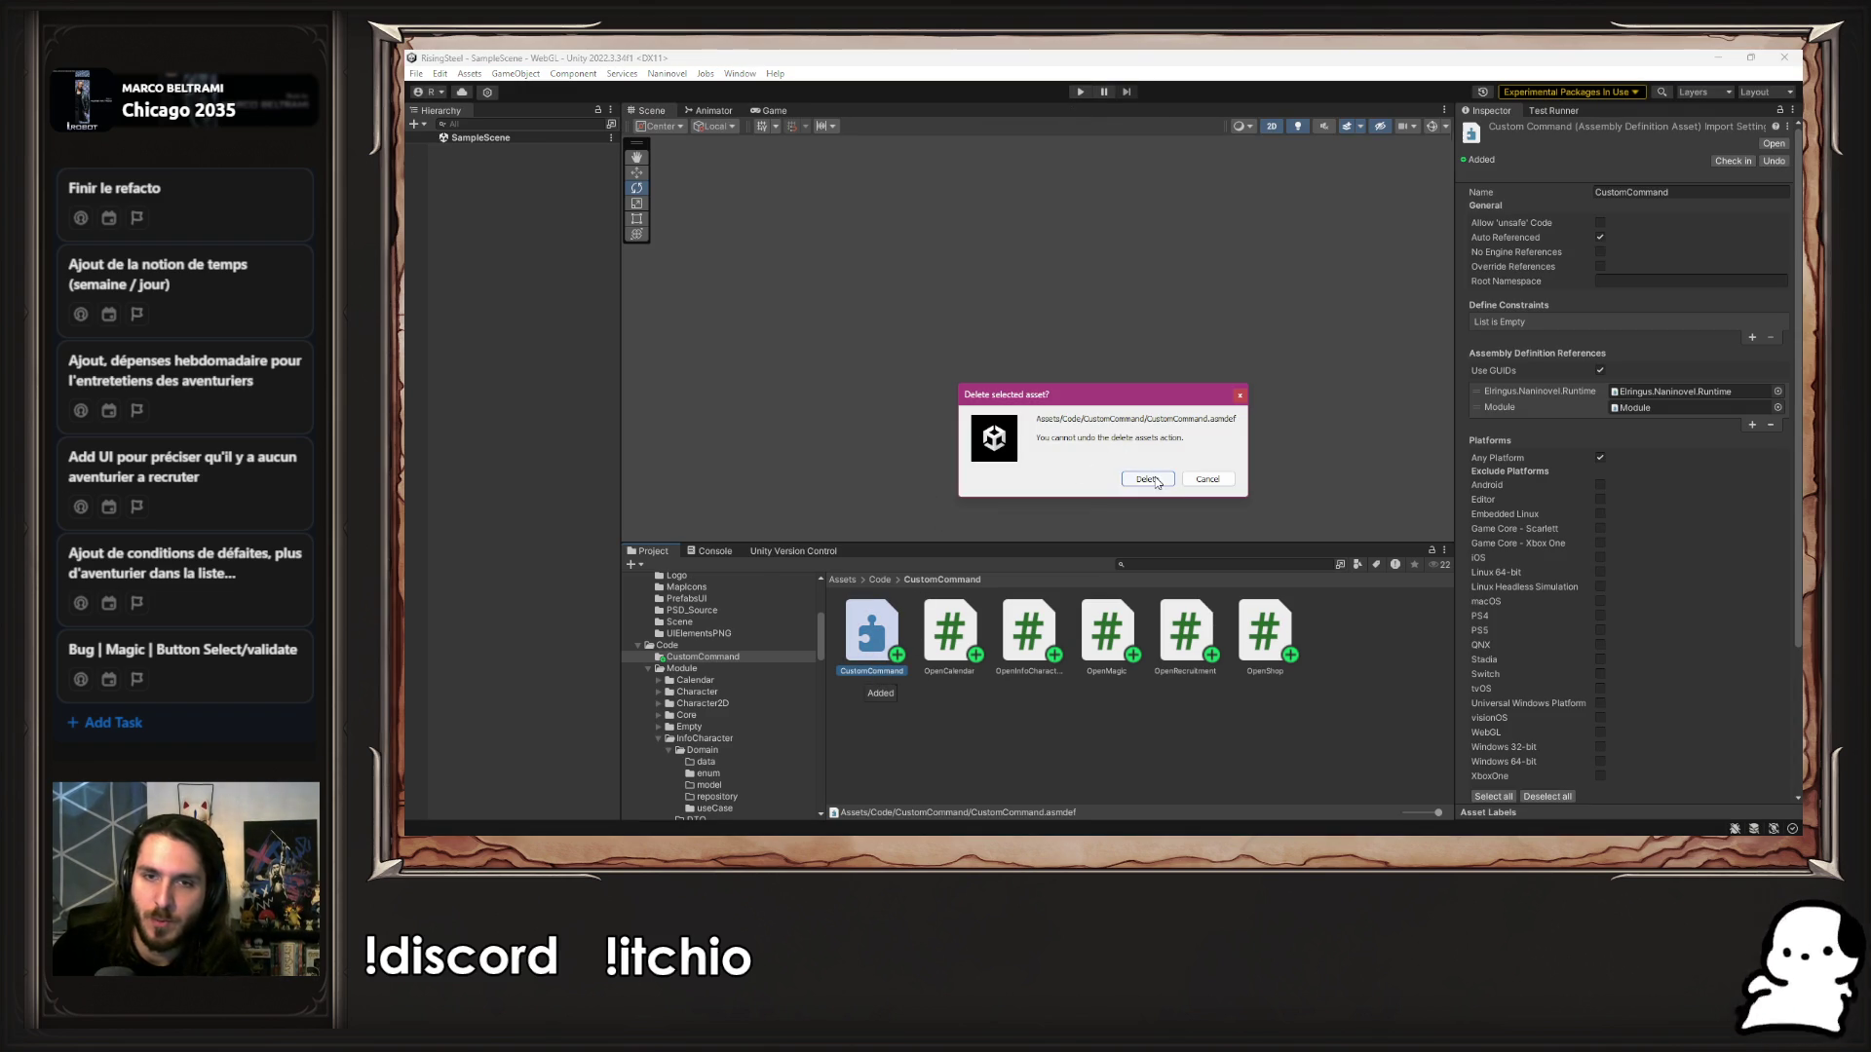
pyautogui.click(1155, 480)
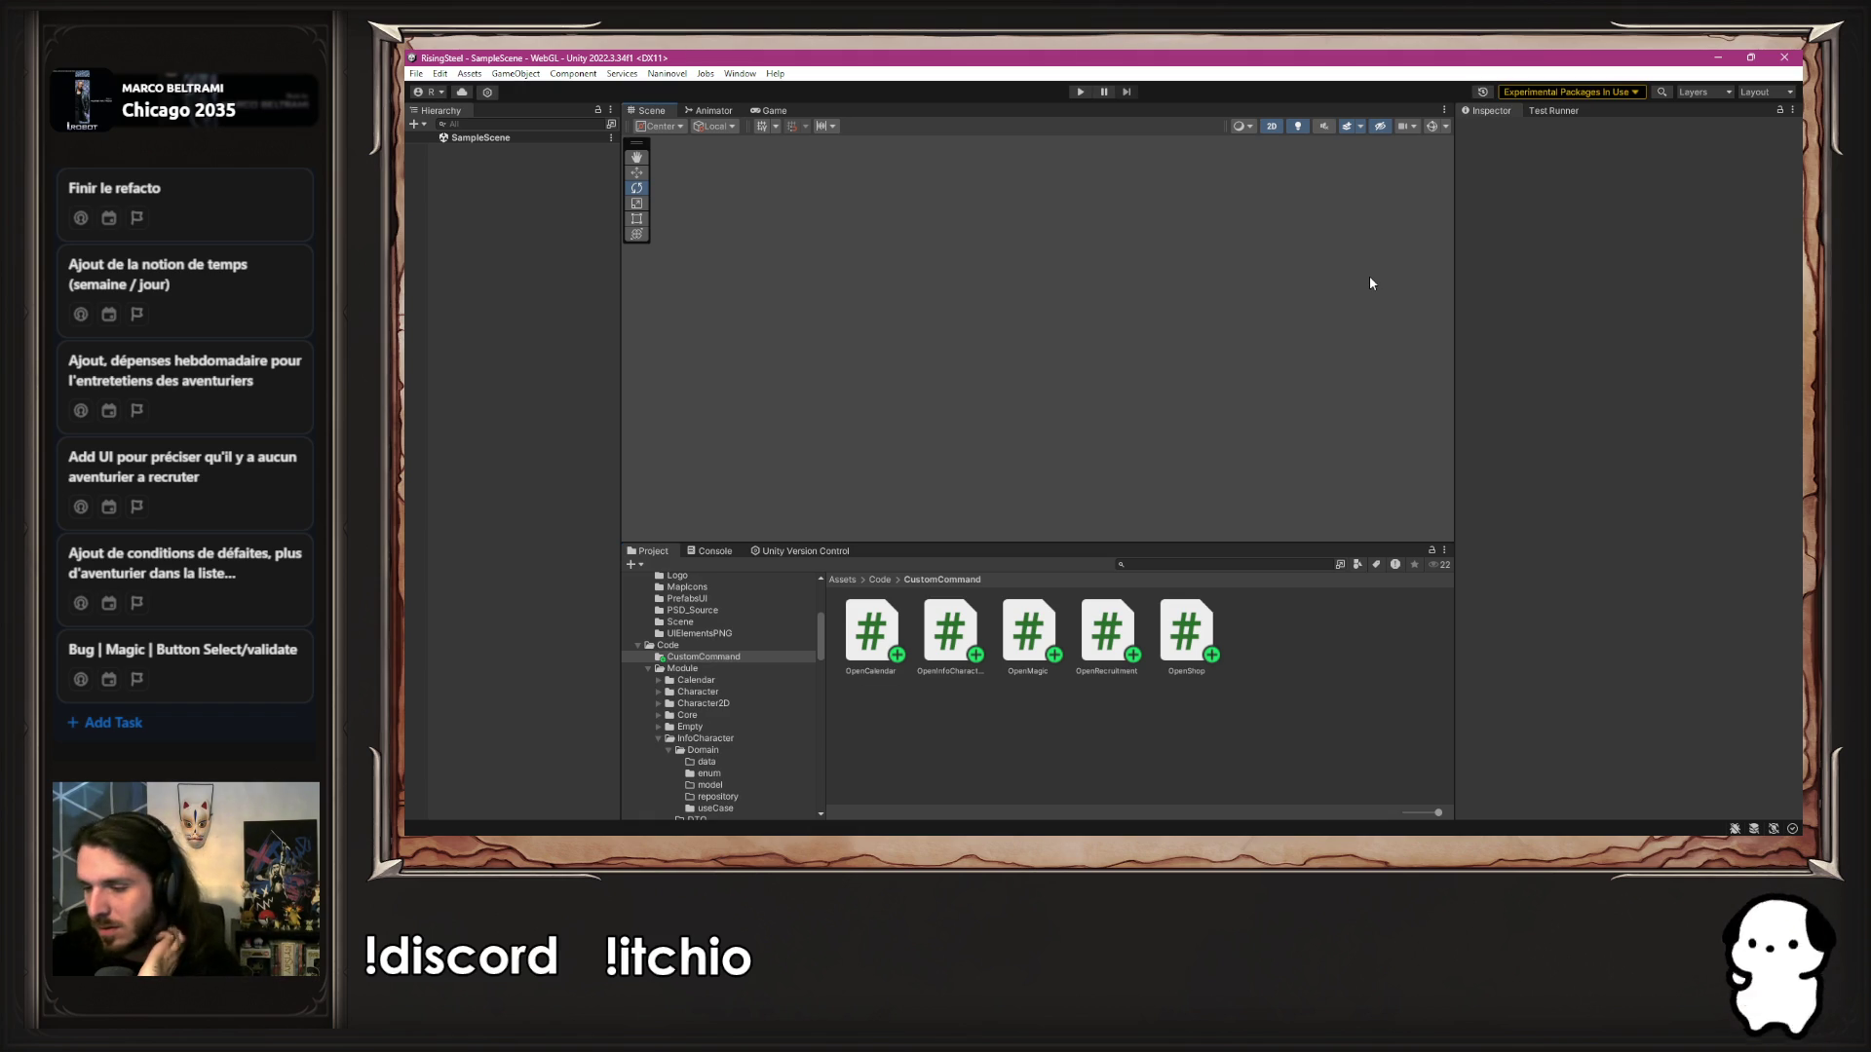
# Run Play mode, try NEW GAME, stop, then return to the Assets/Code folder
pyautogui.click(1078, 92)
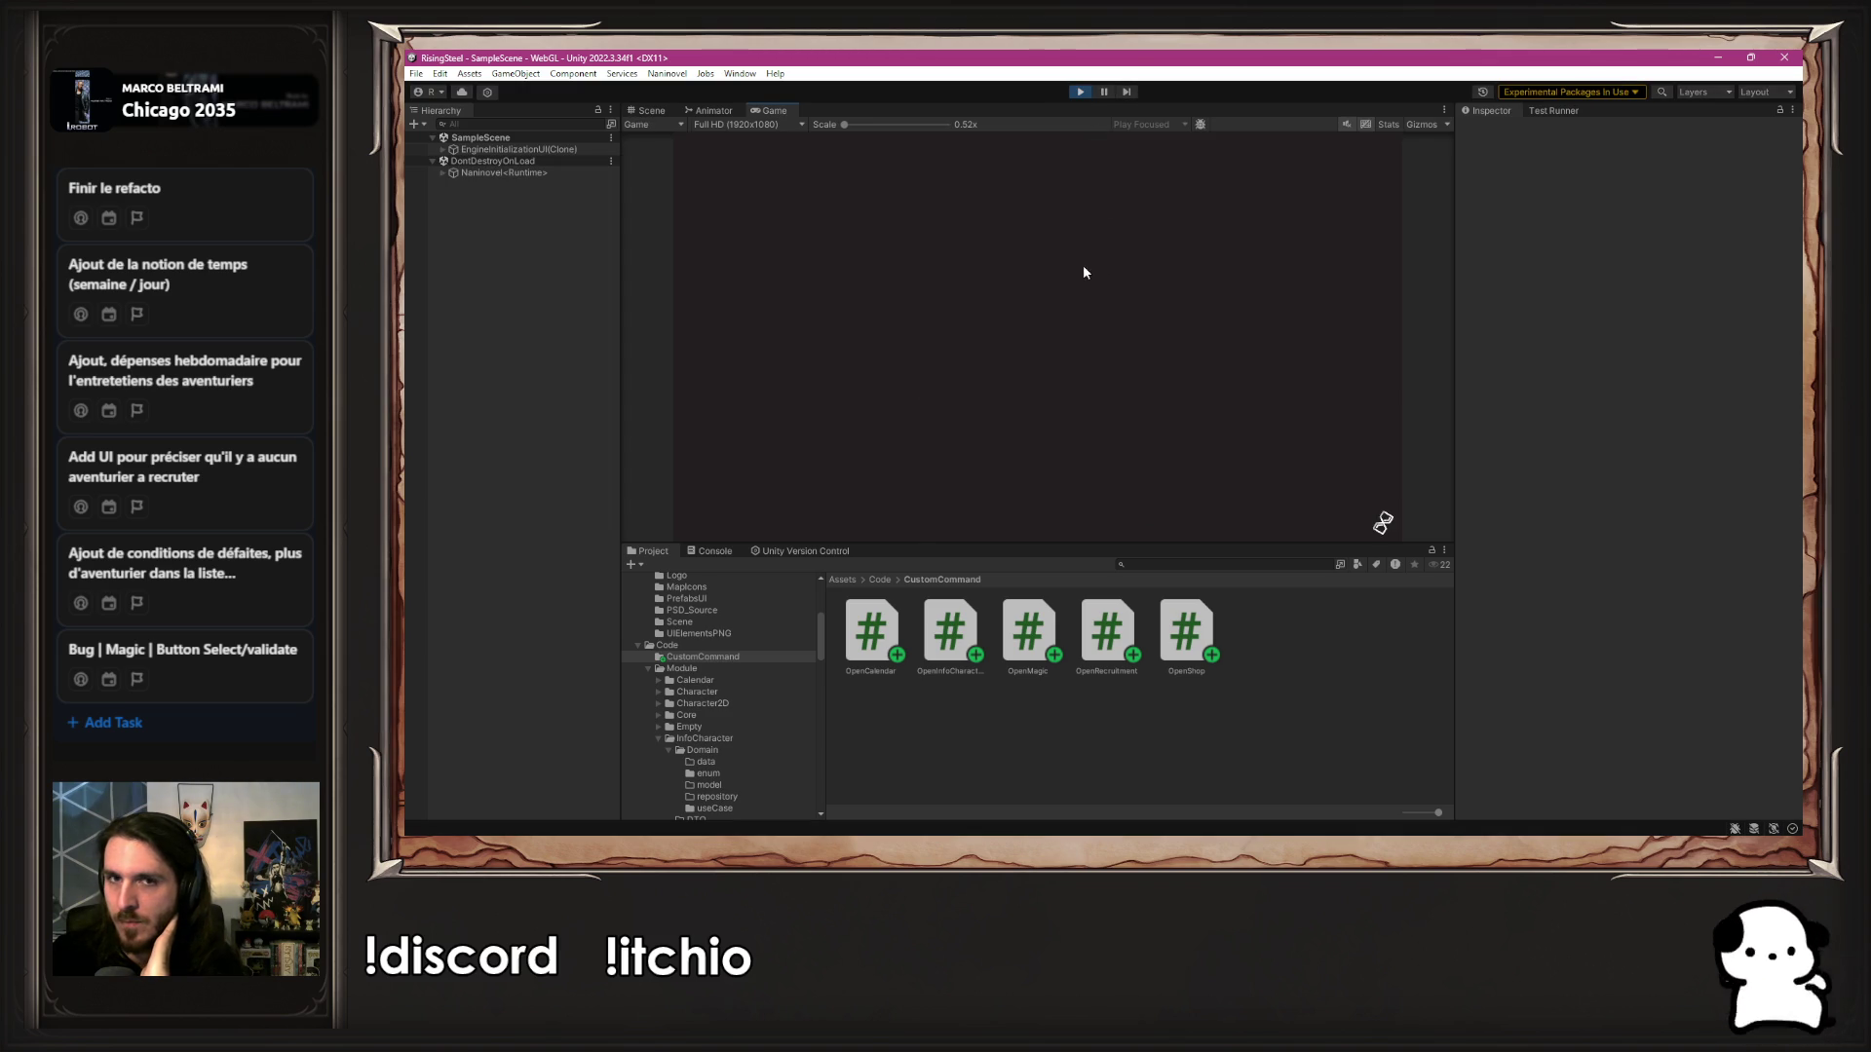
pyautogui.click(1068, 243)
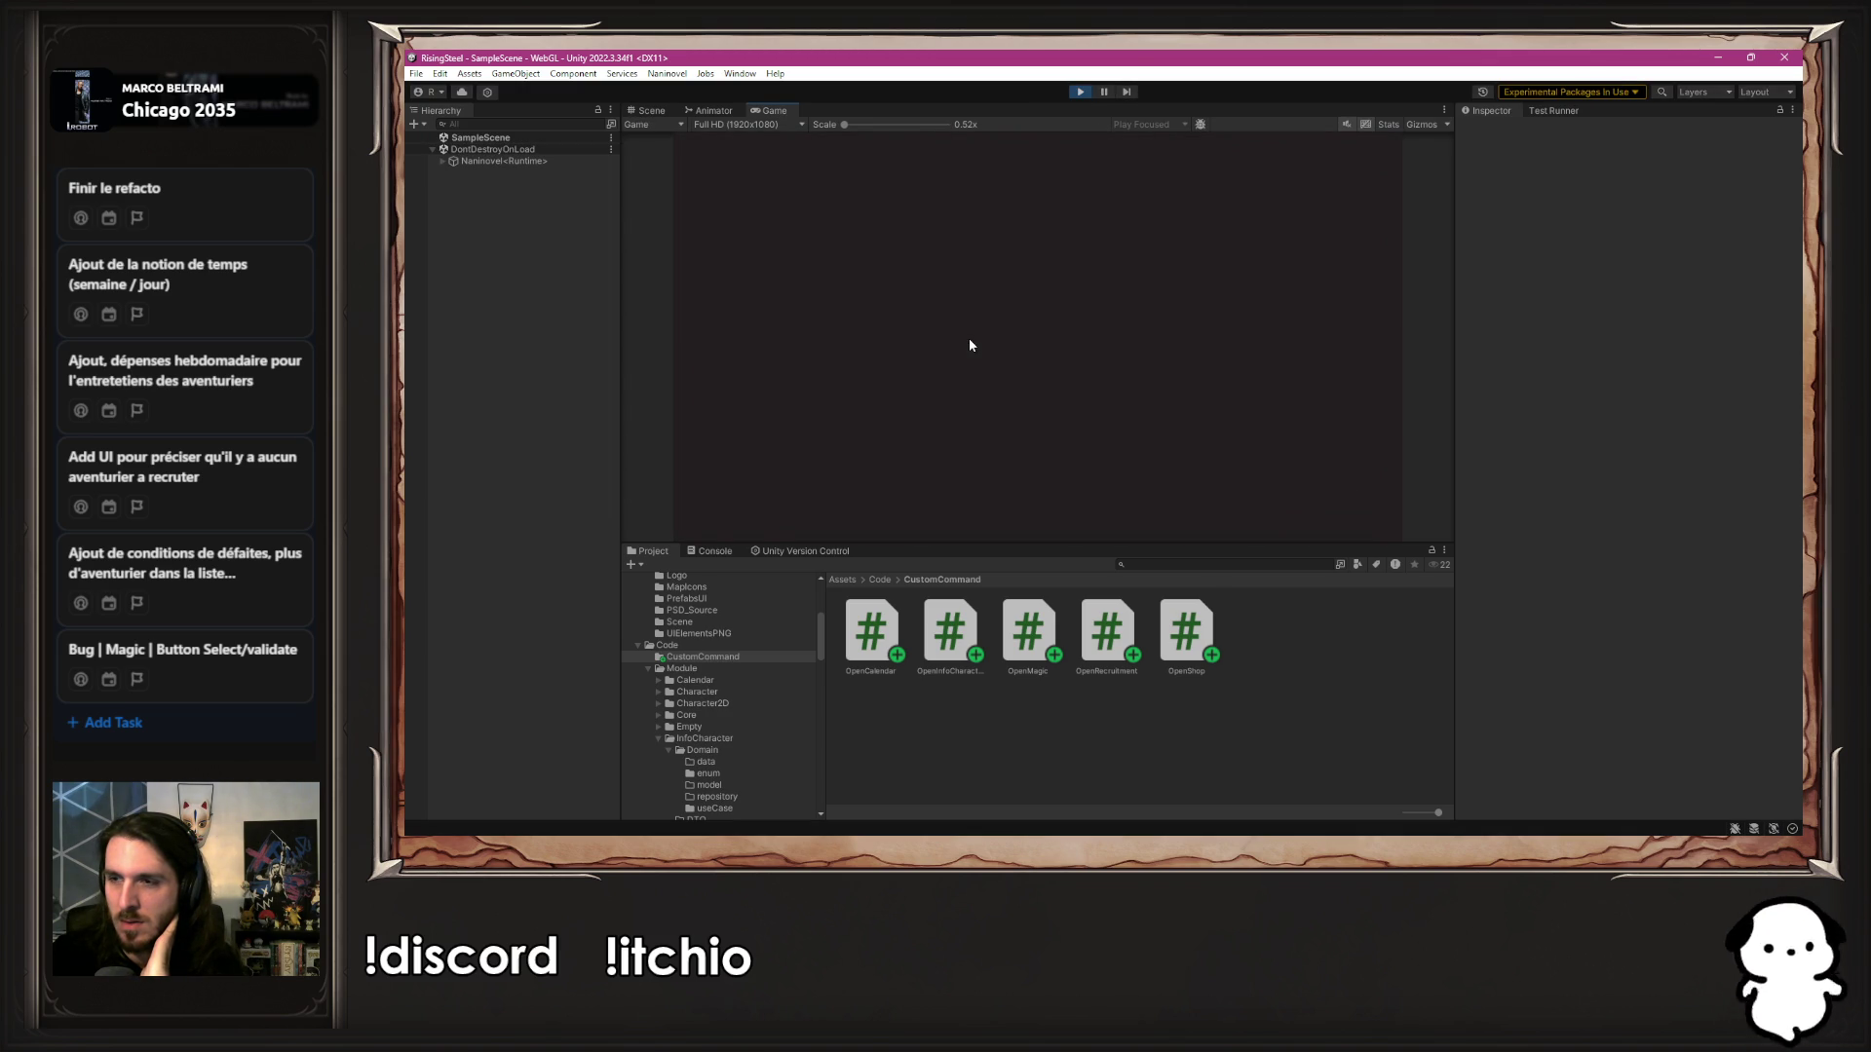
pyautogui.click(1079, 94)
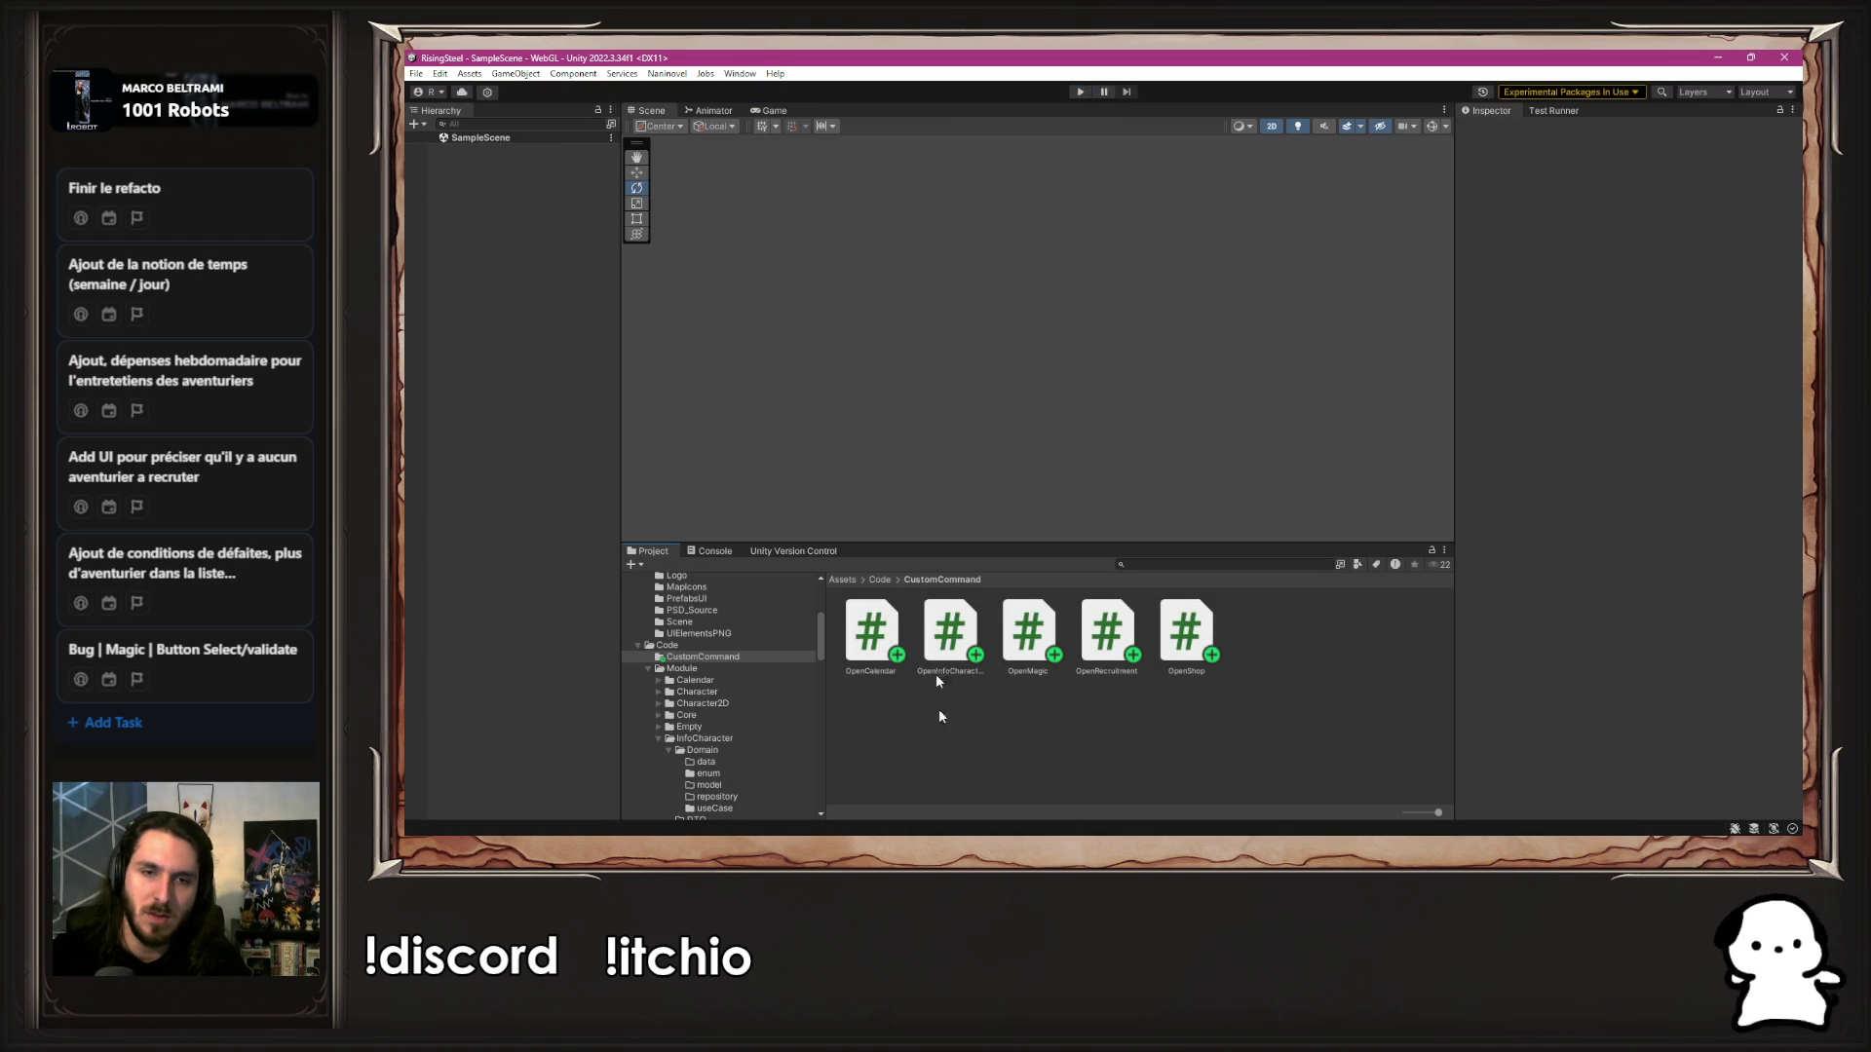
pyautogui.click(880, 579)
# Move the CustomCommand folder into Module, then test NEW GAME in Play mode and stop
pyautogui.click(897, 631)
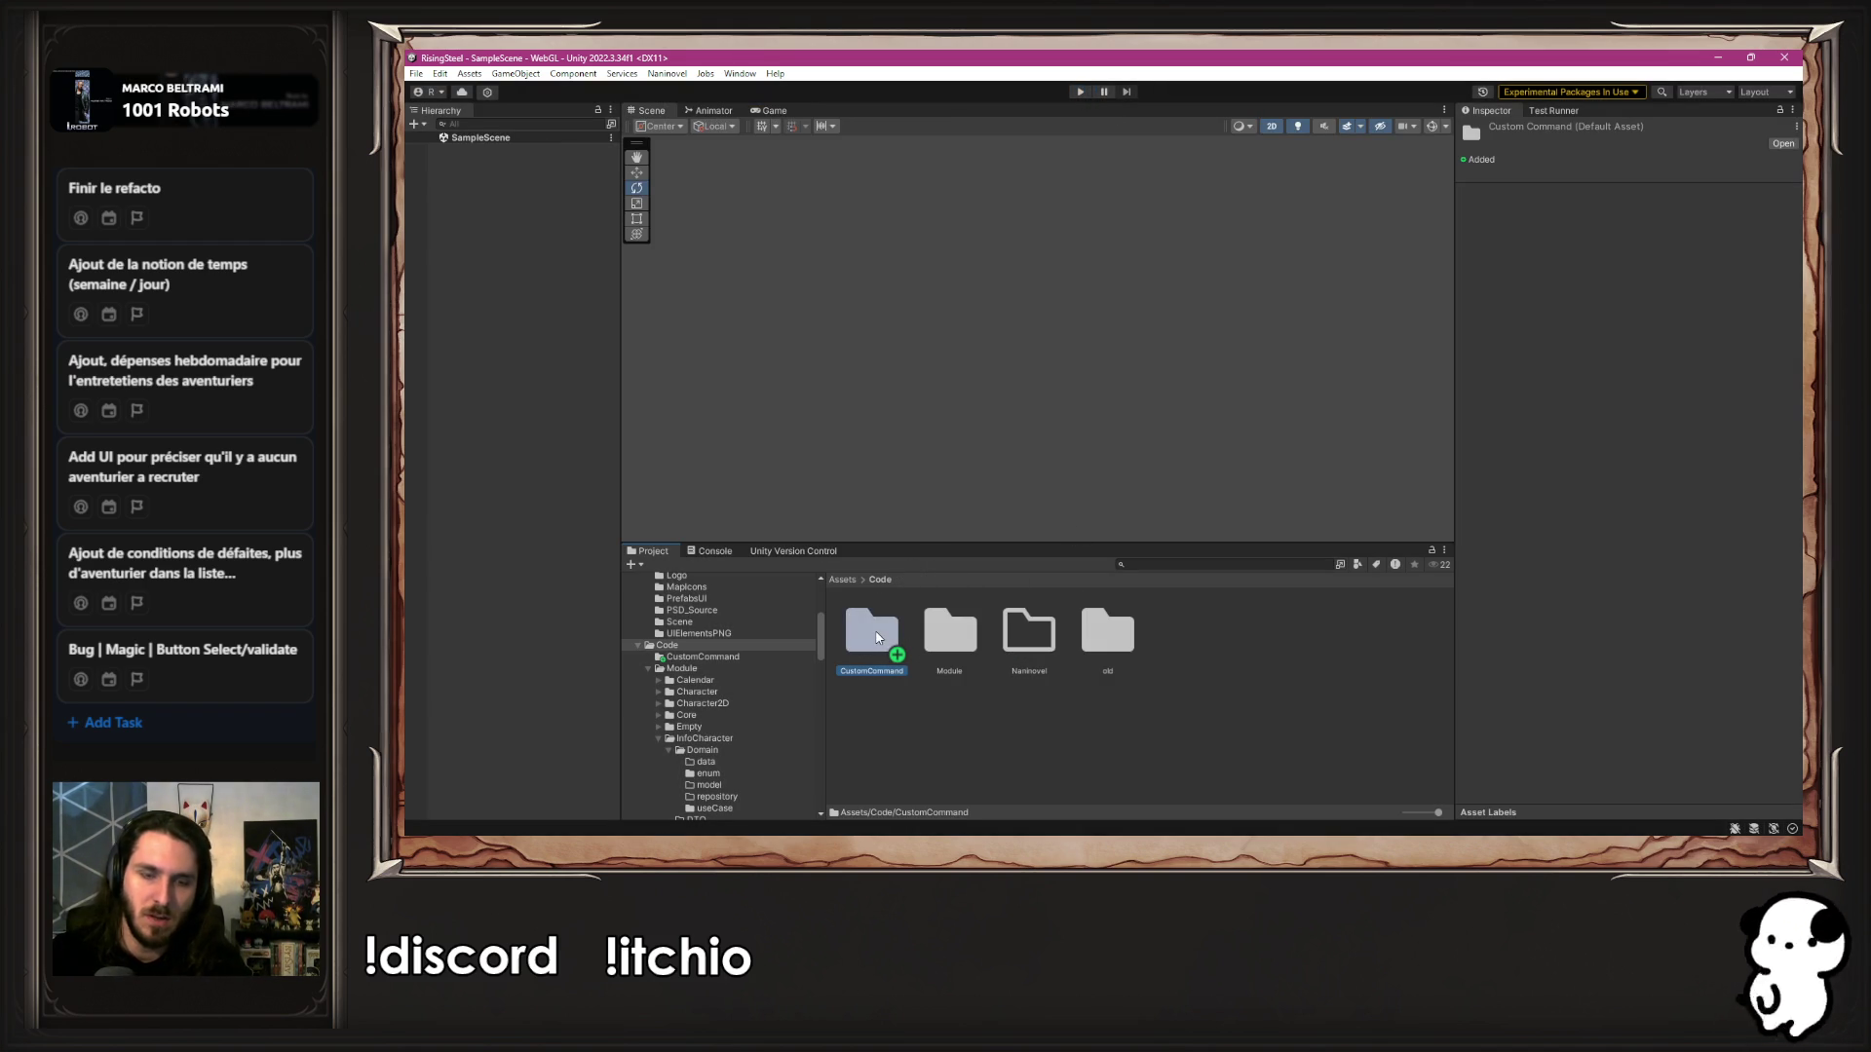
pyautogui.doubleClick(950, 632)
pyautogui.click(1171, 786)
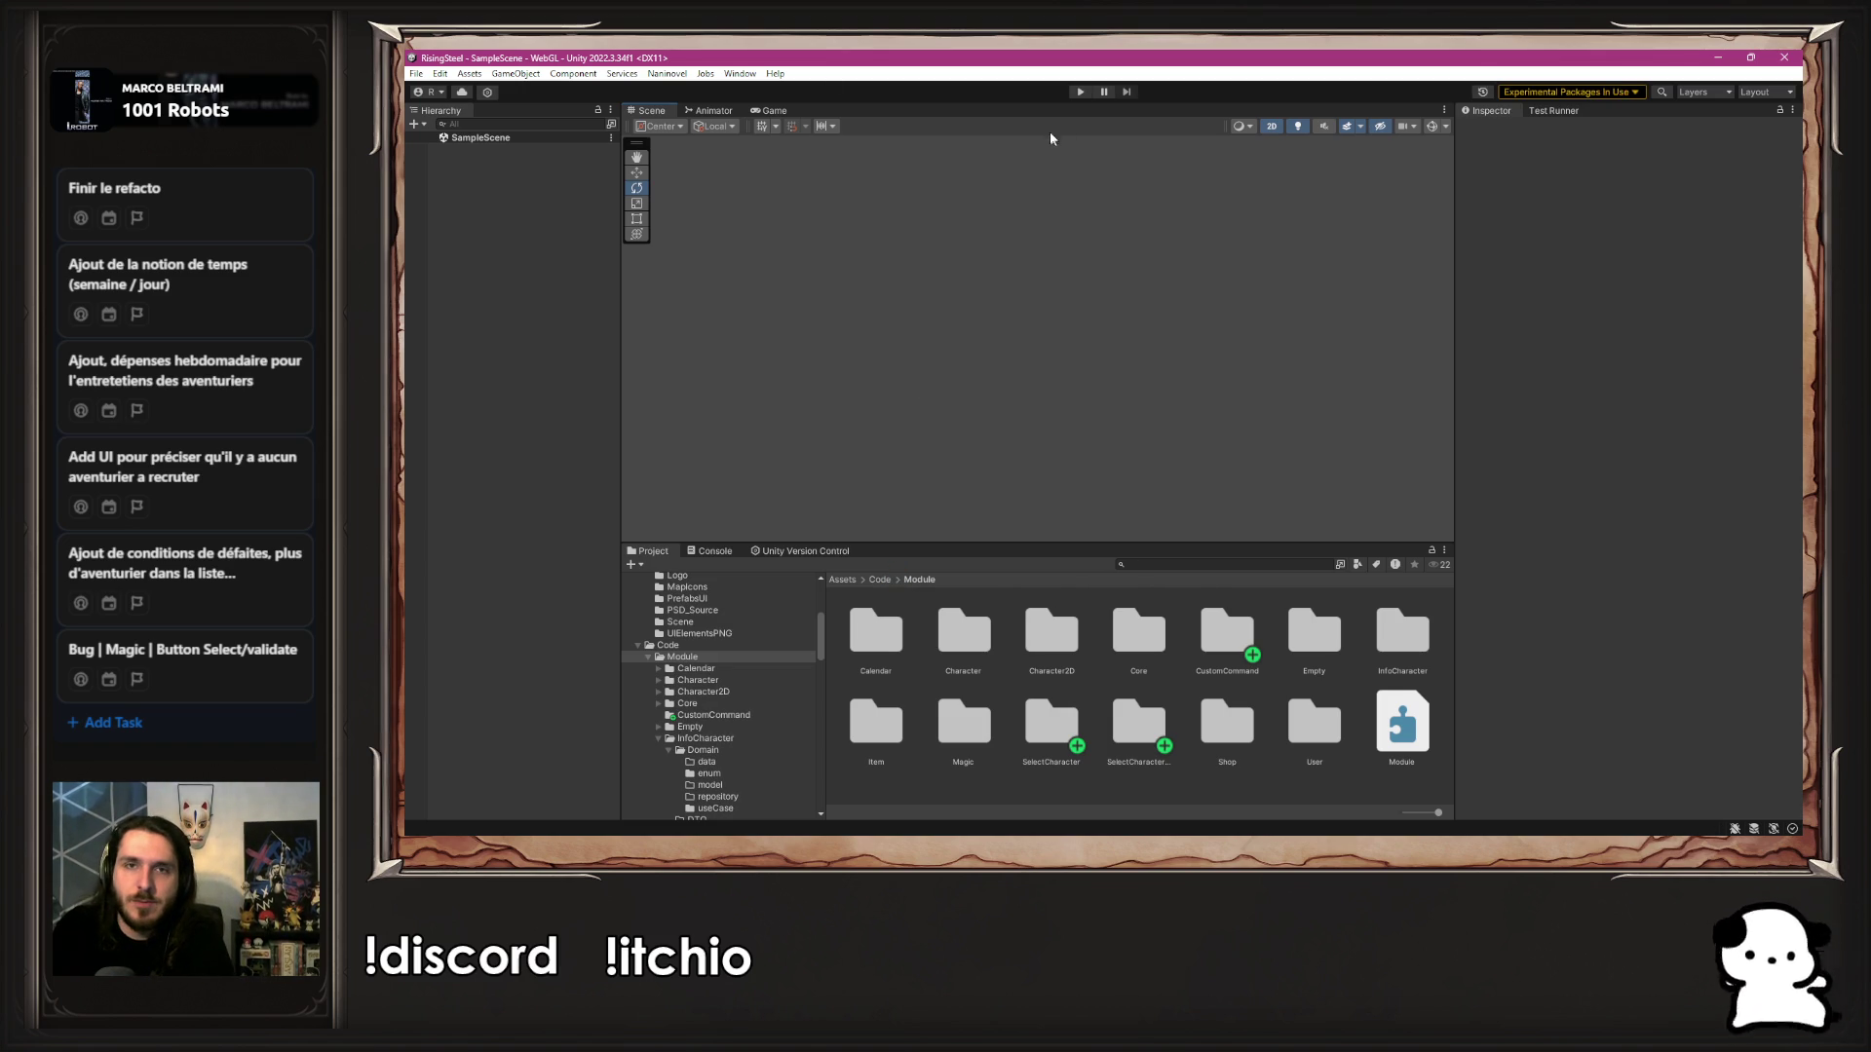
pyautogui.click(1073, 94)
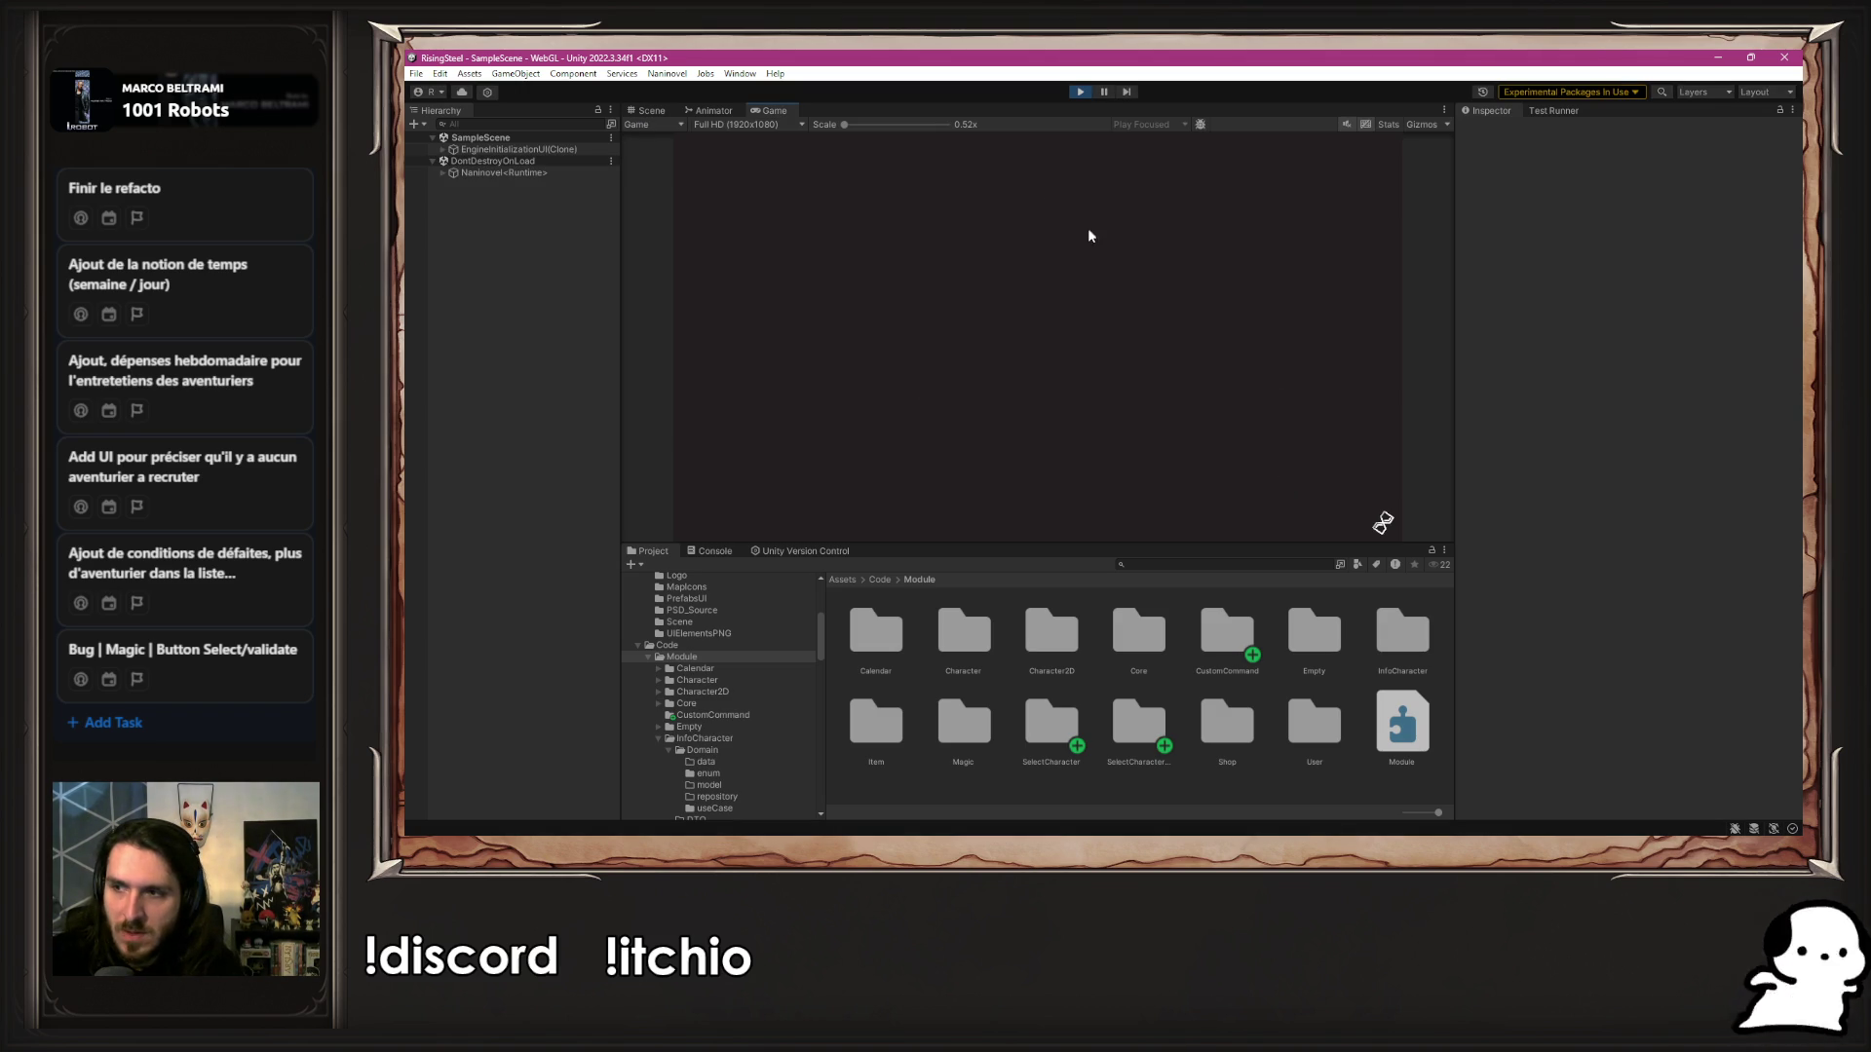
pyautogui.click(1023, 244)
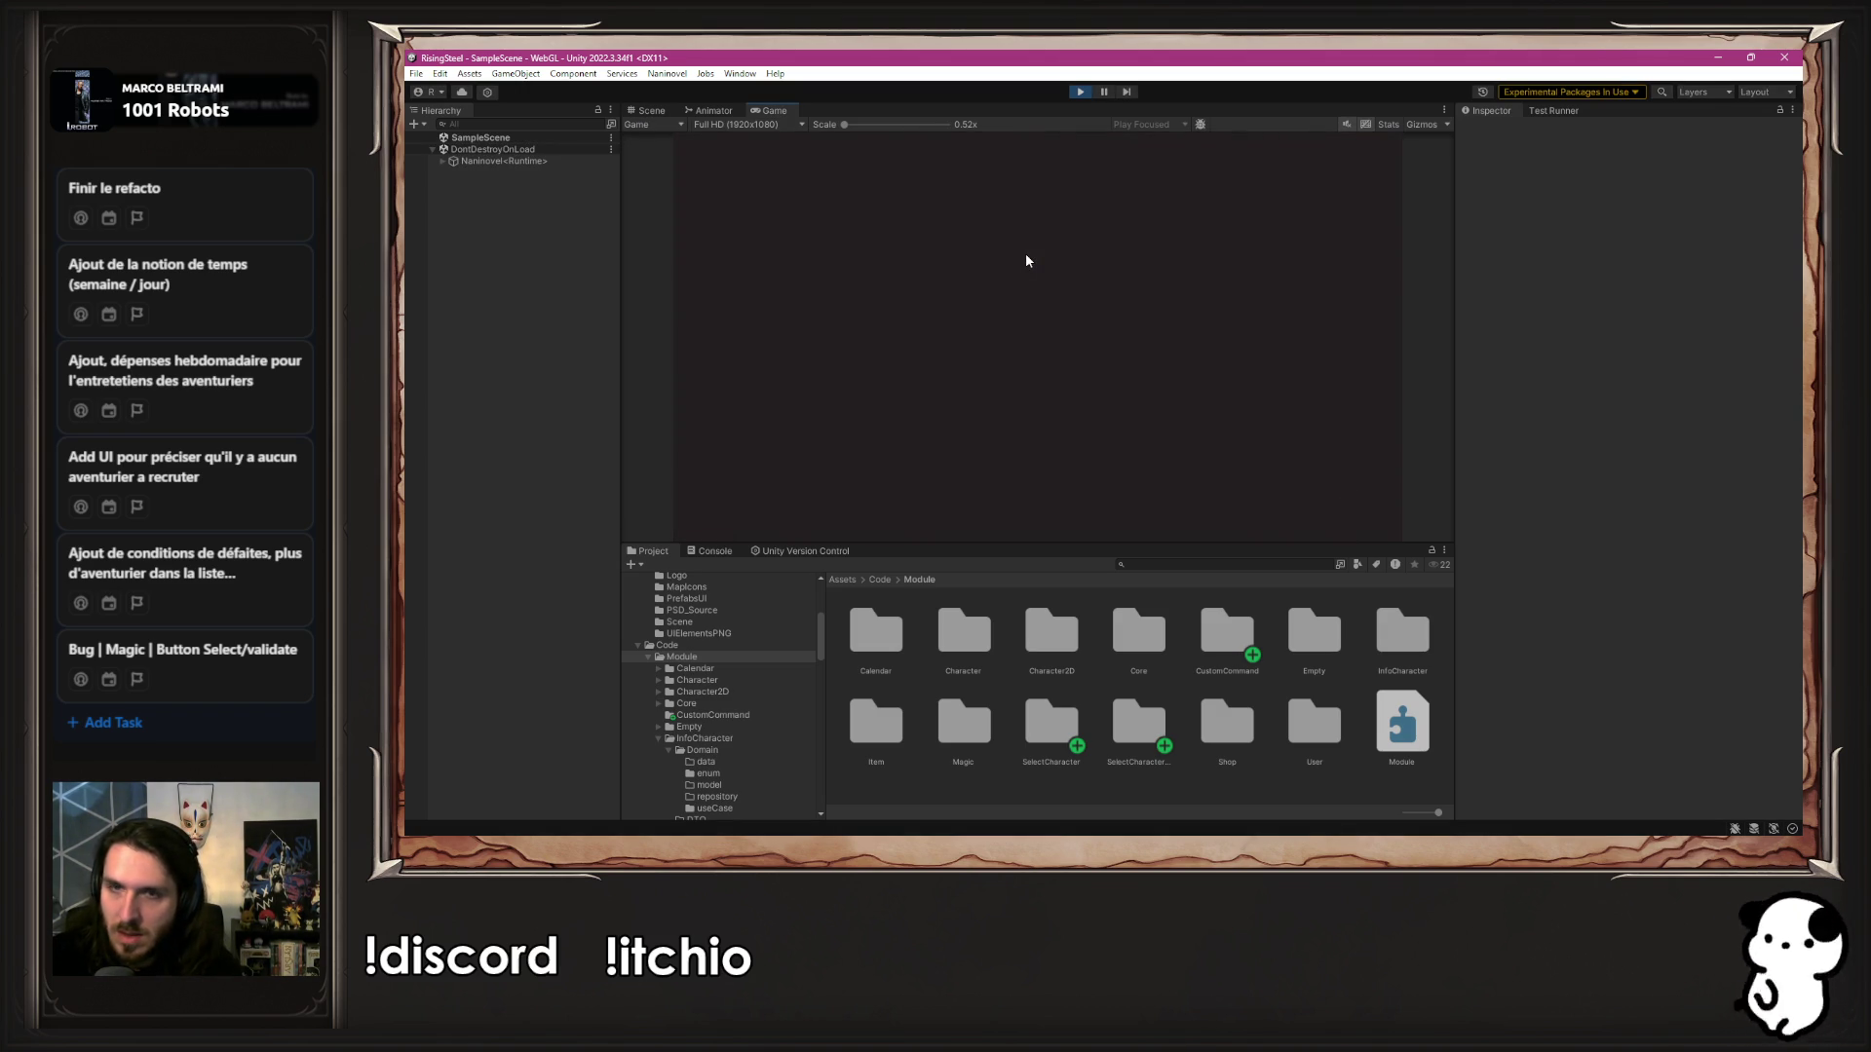
pyautogui.click(1078, 92)
# Move CustomCommand from Module into Code/Naninovel and open the Naninovel folder
pyautogui.click(1208, 636)
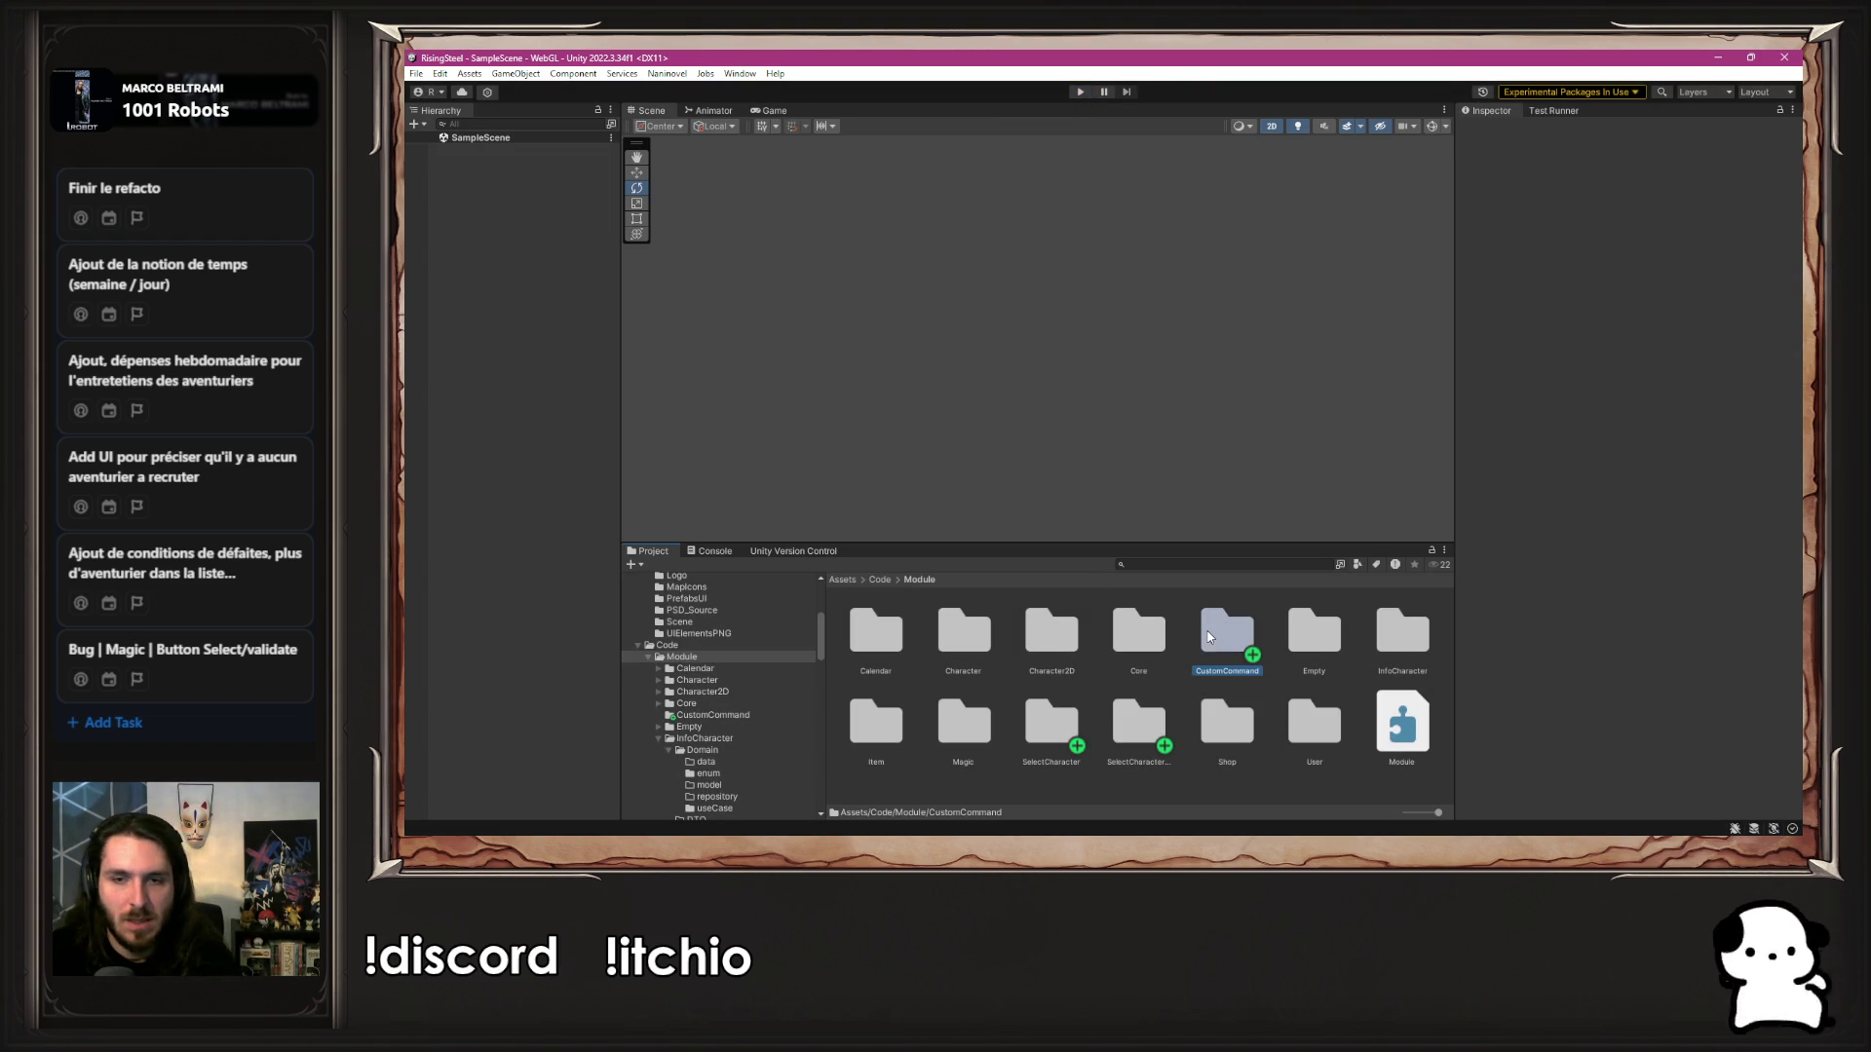
pyautogui.moveTo(1208, 635); pyautogui.dragTo(880, 582)
pyautogui.doubleClick(1028, 631)
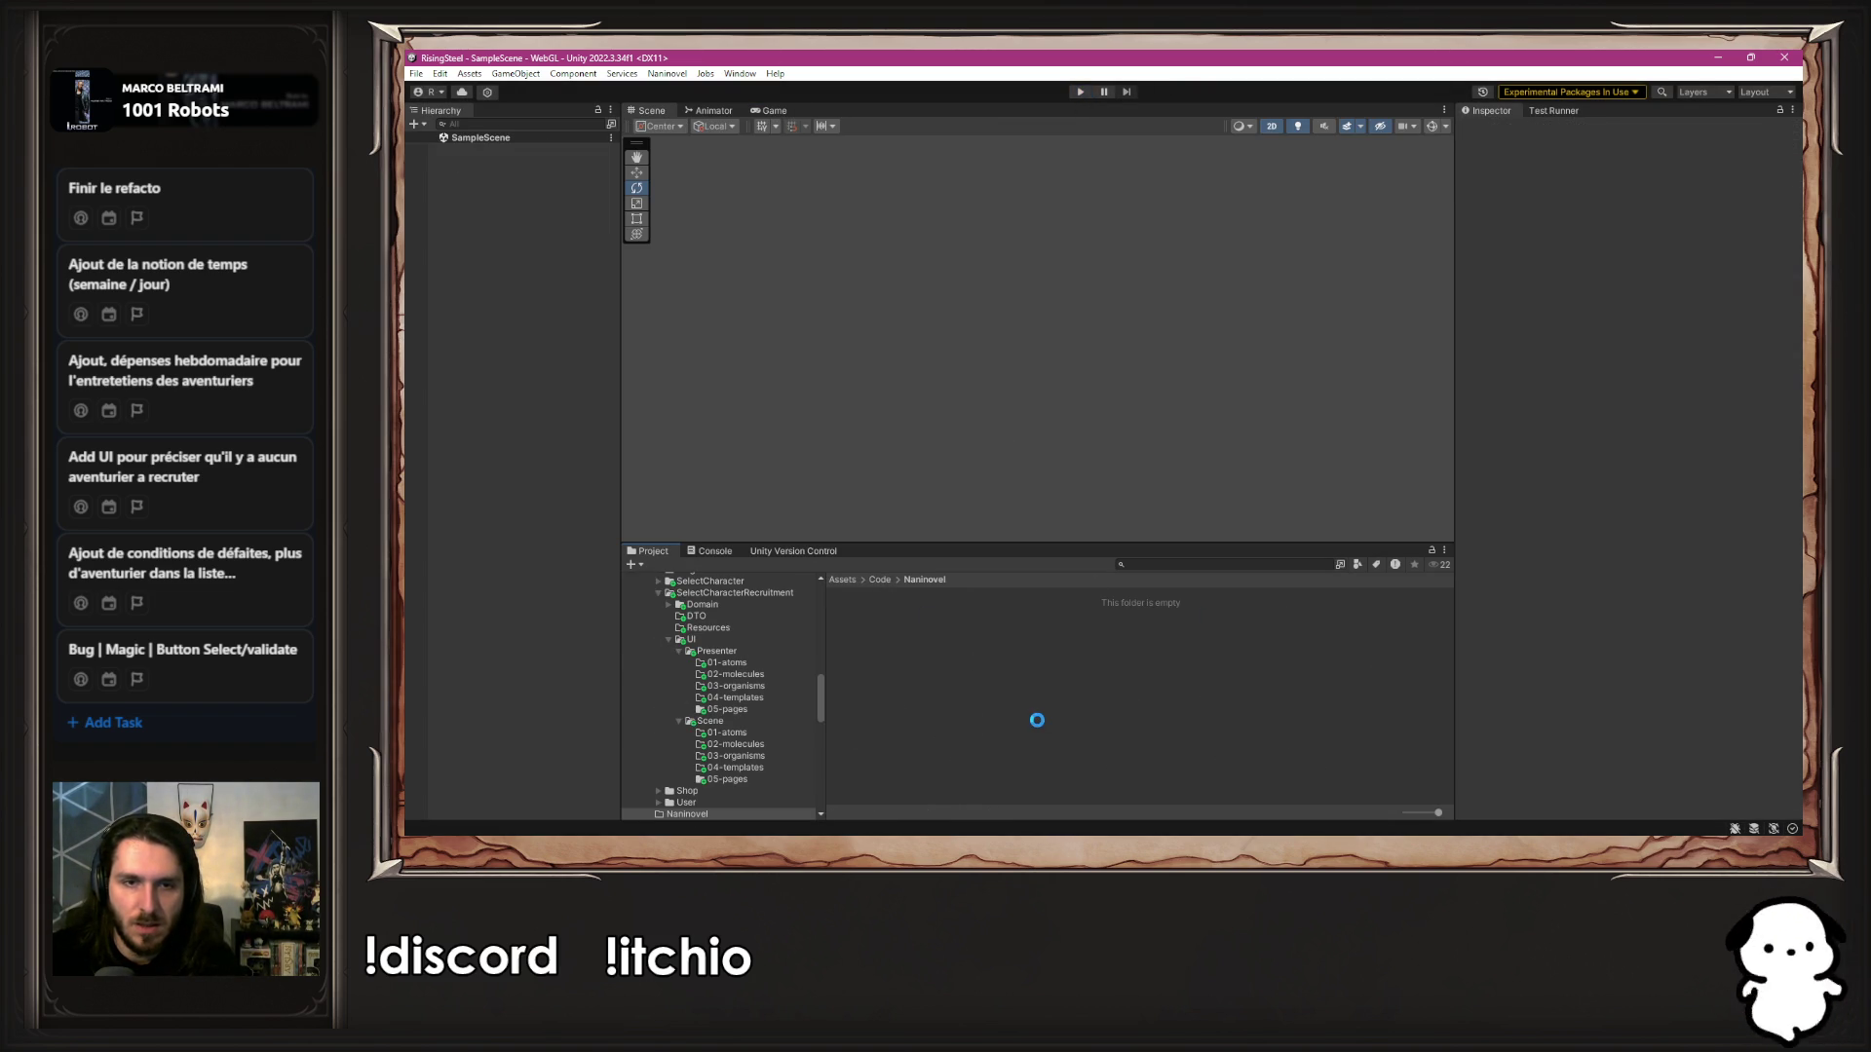
# Open Assets/Code/Module, then run Play mode, try NEW GAME, and stop
pyautogui.click(881, 579)
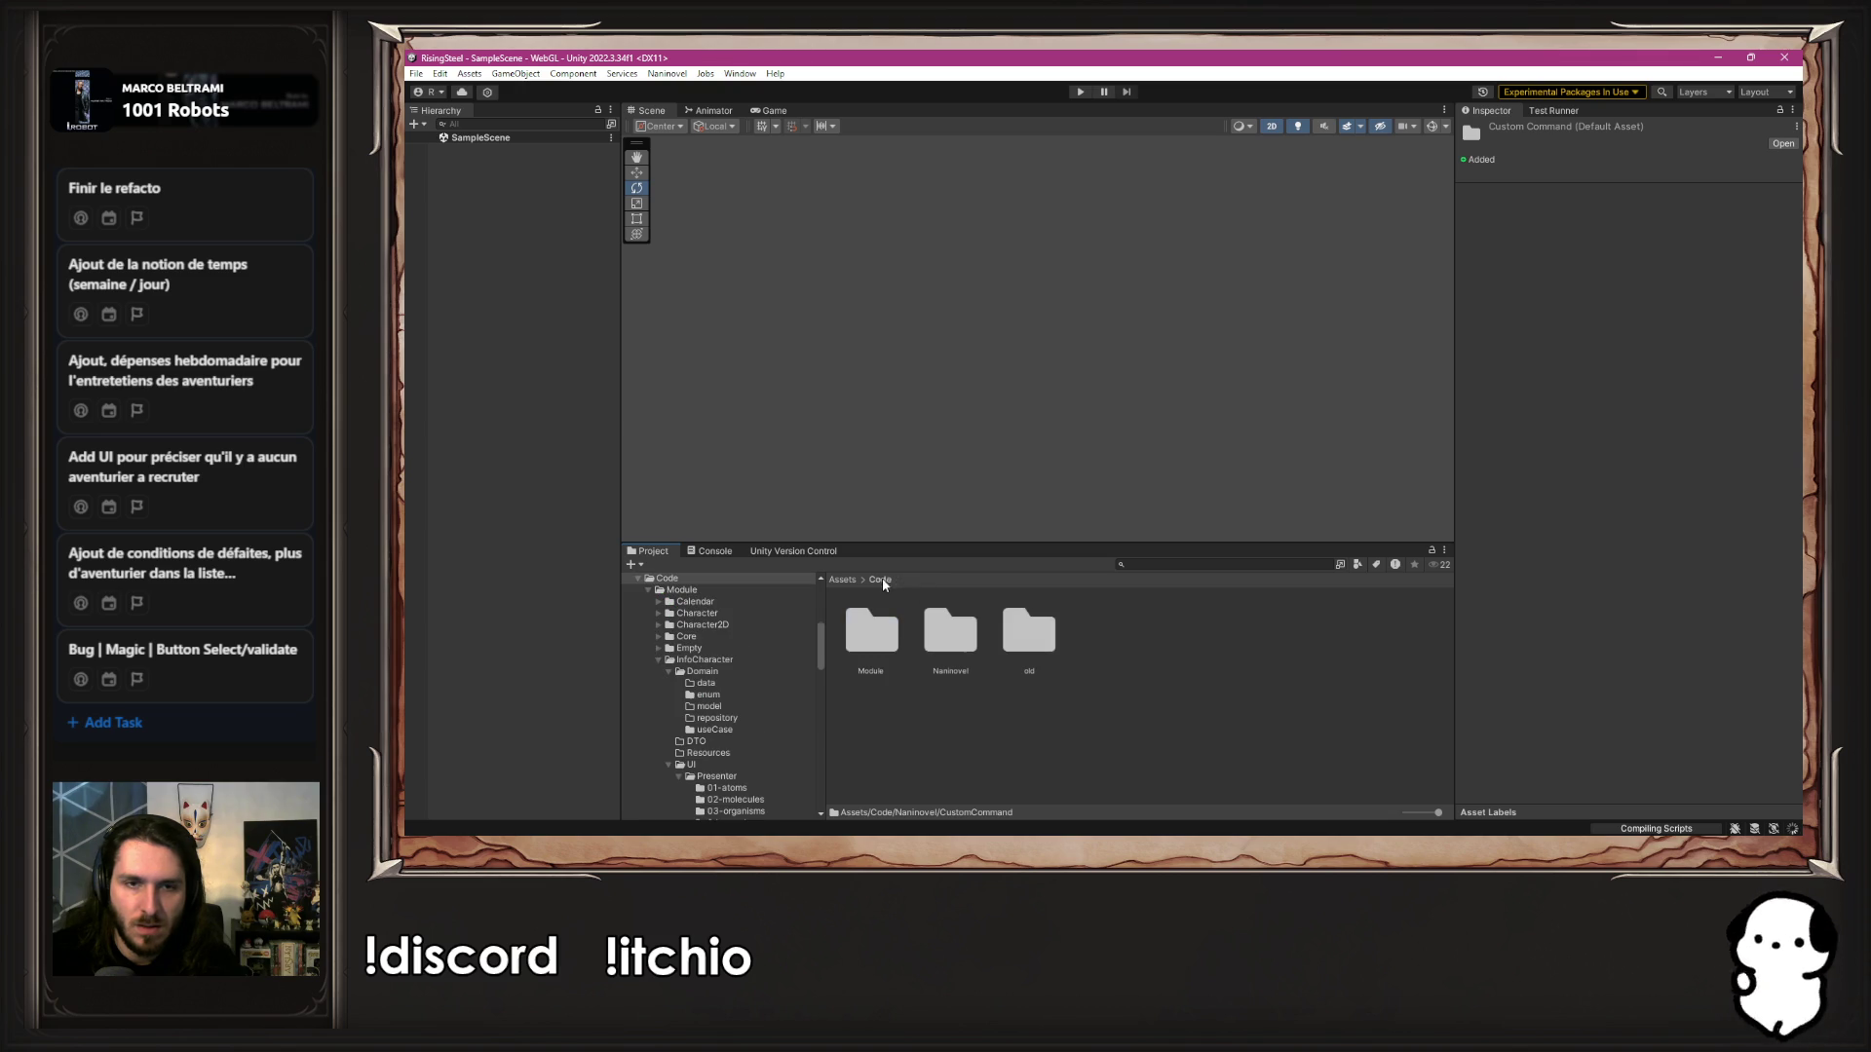
pyautogui.doubleClick(867, 619)
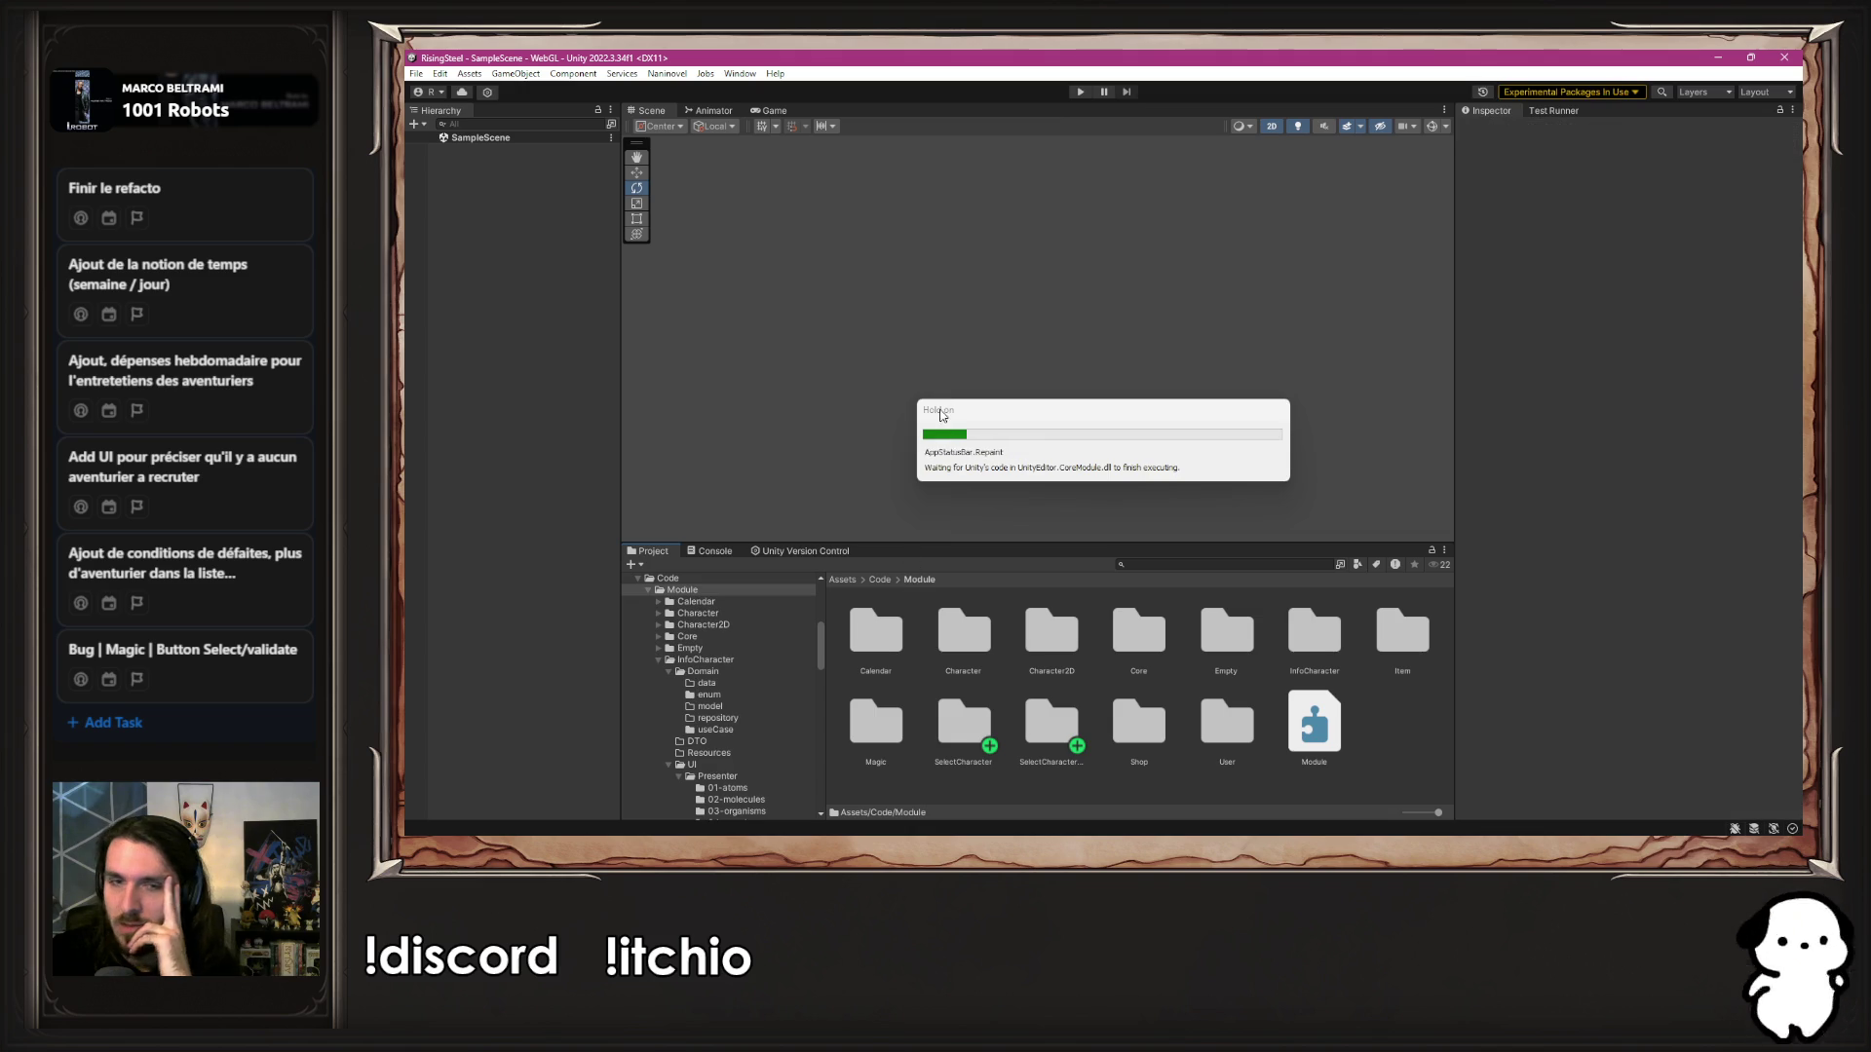
pyautogui.click(1080, 92)
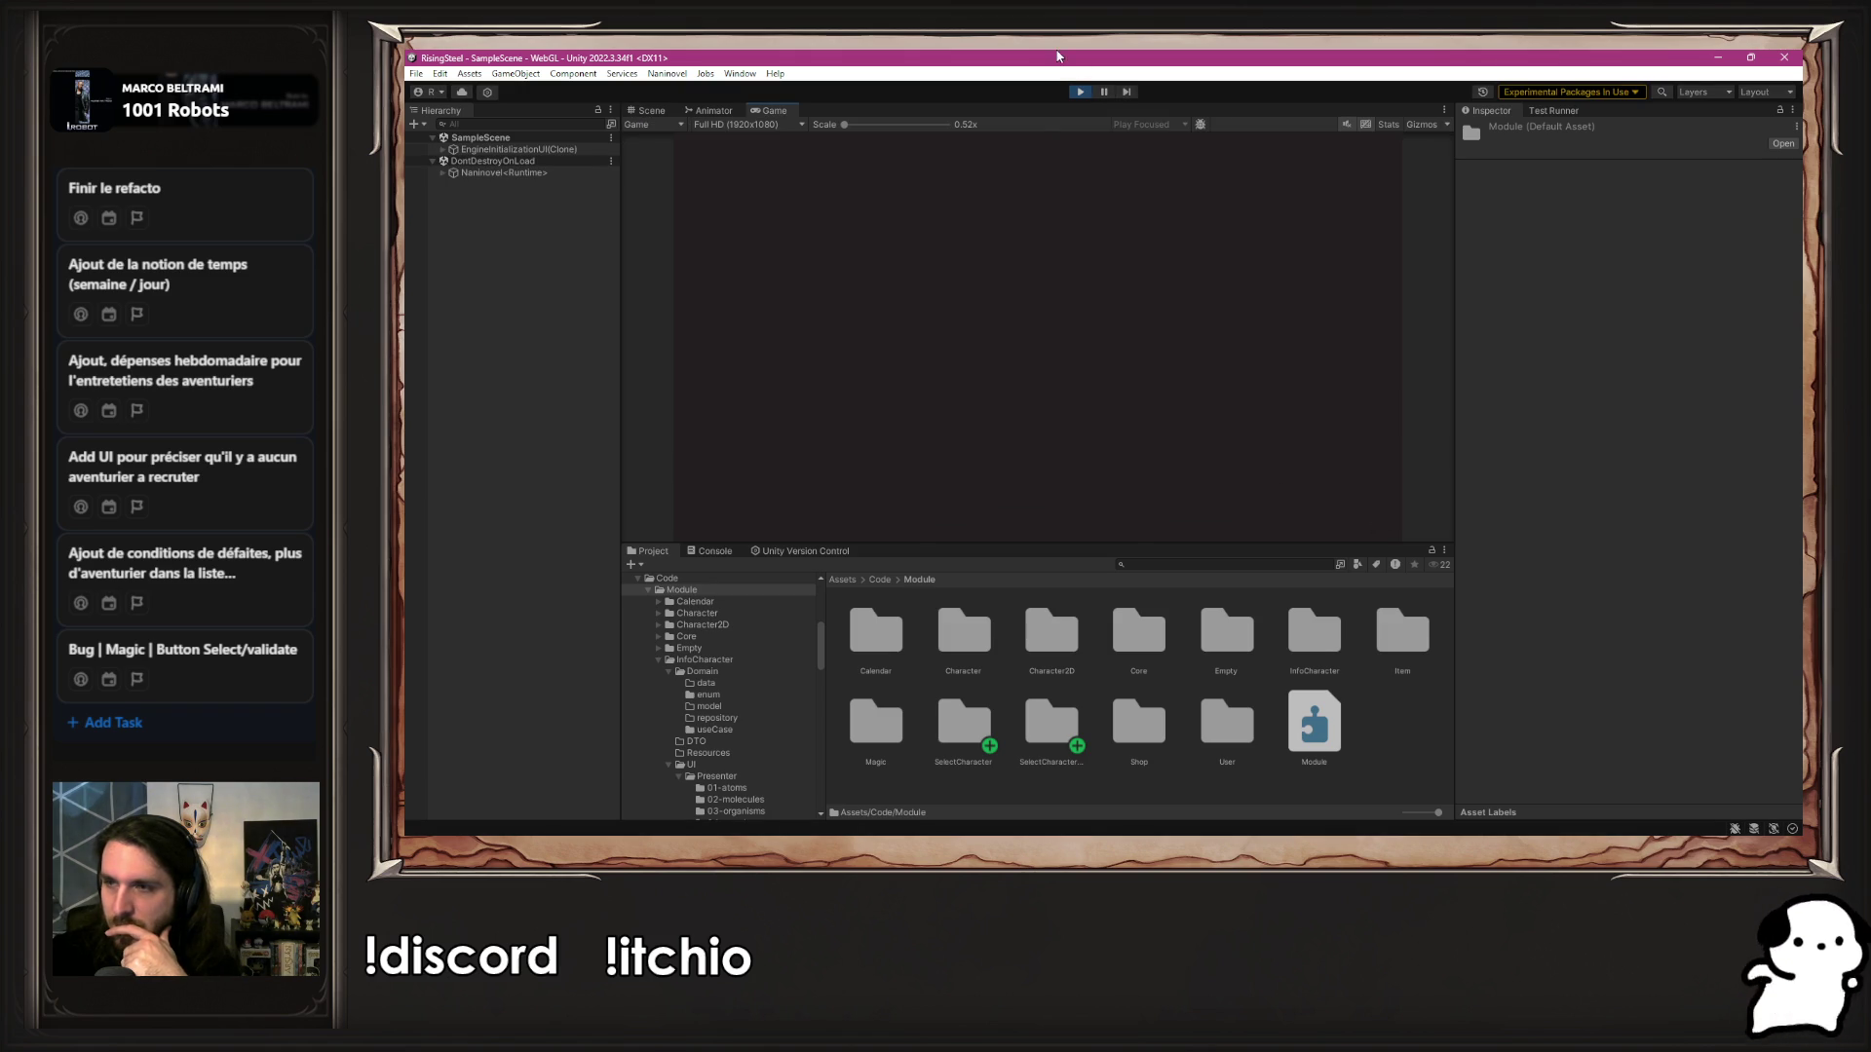
pyautogui.click(1051, 251)
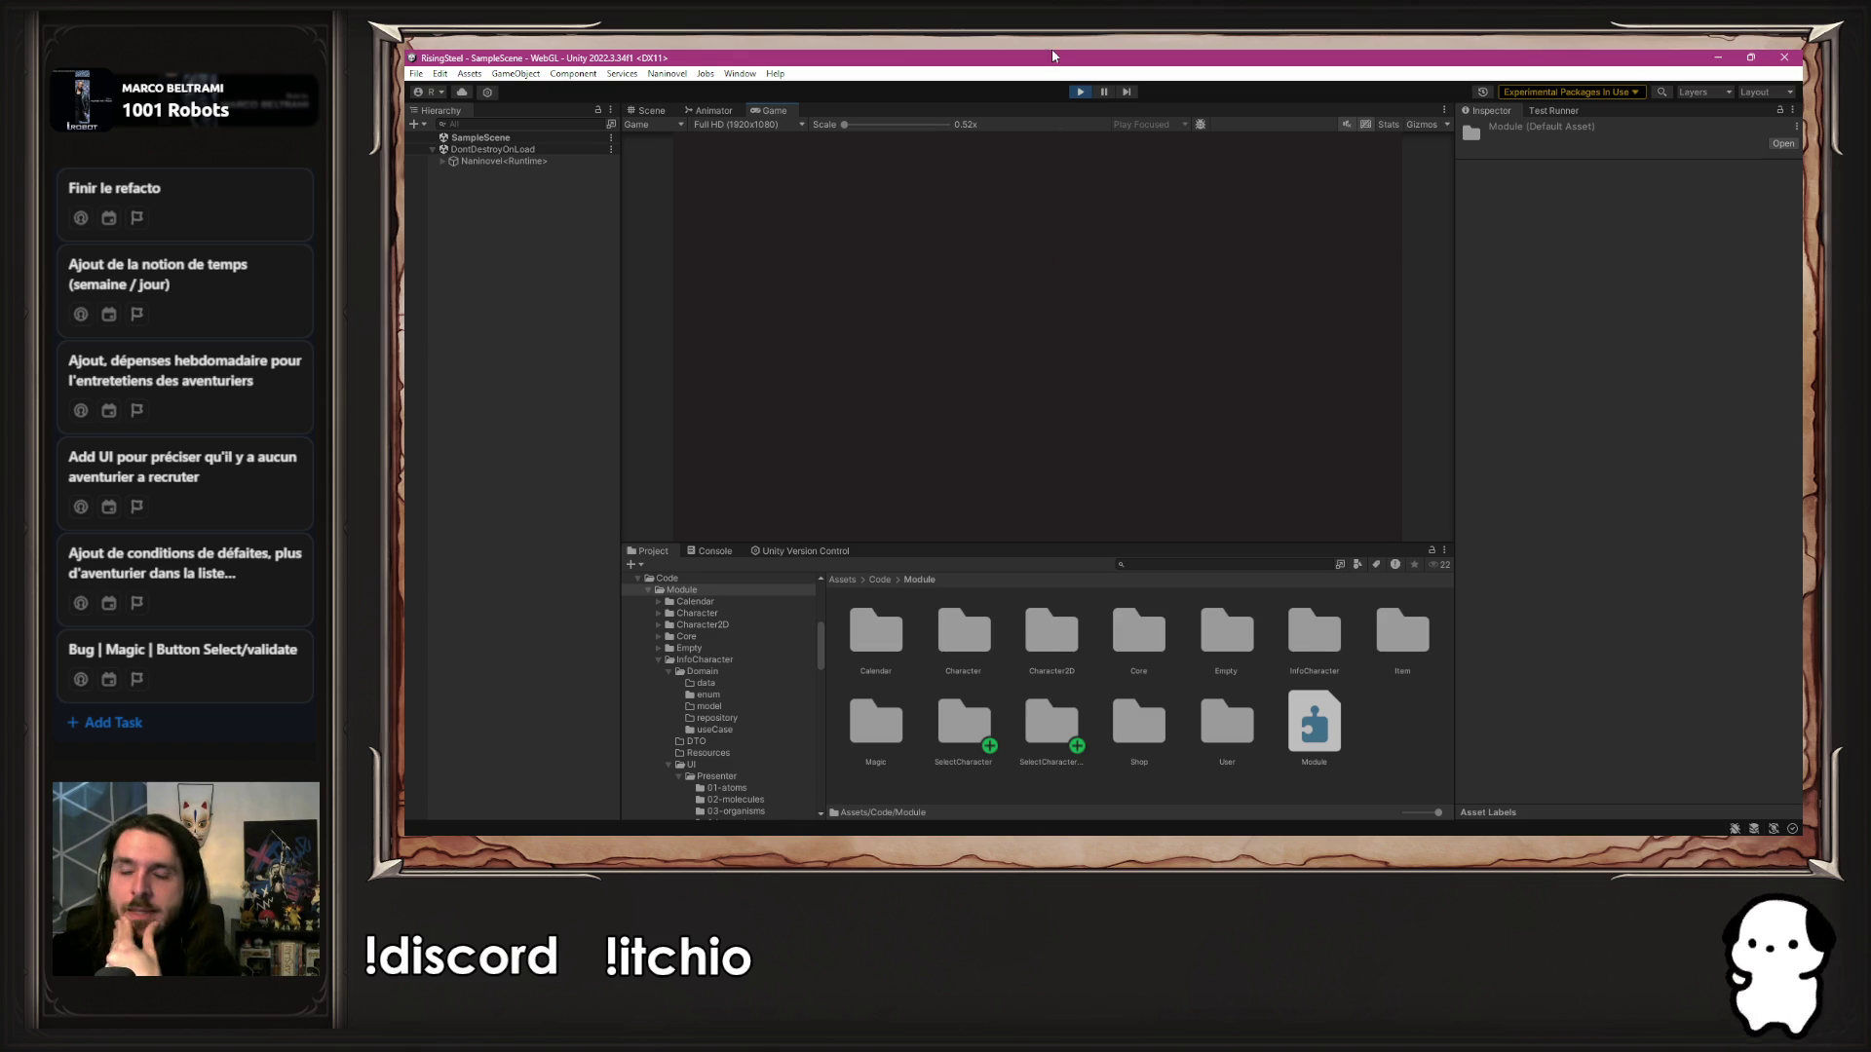
pyautogui.click(1080, 92)
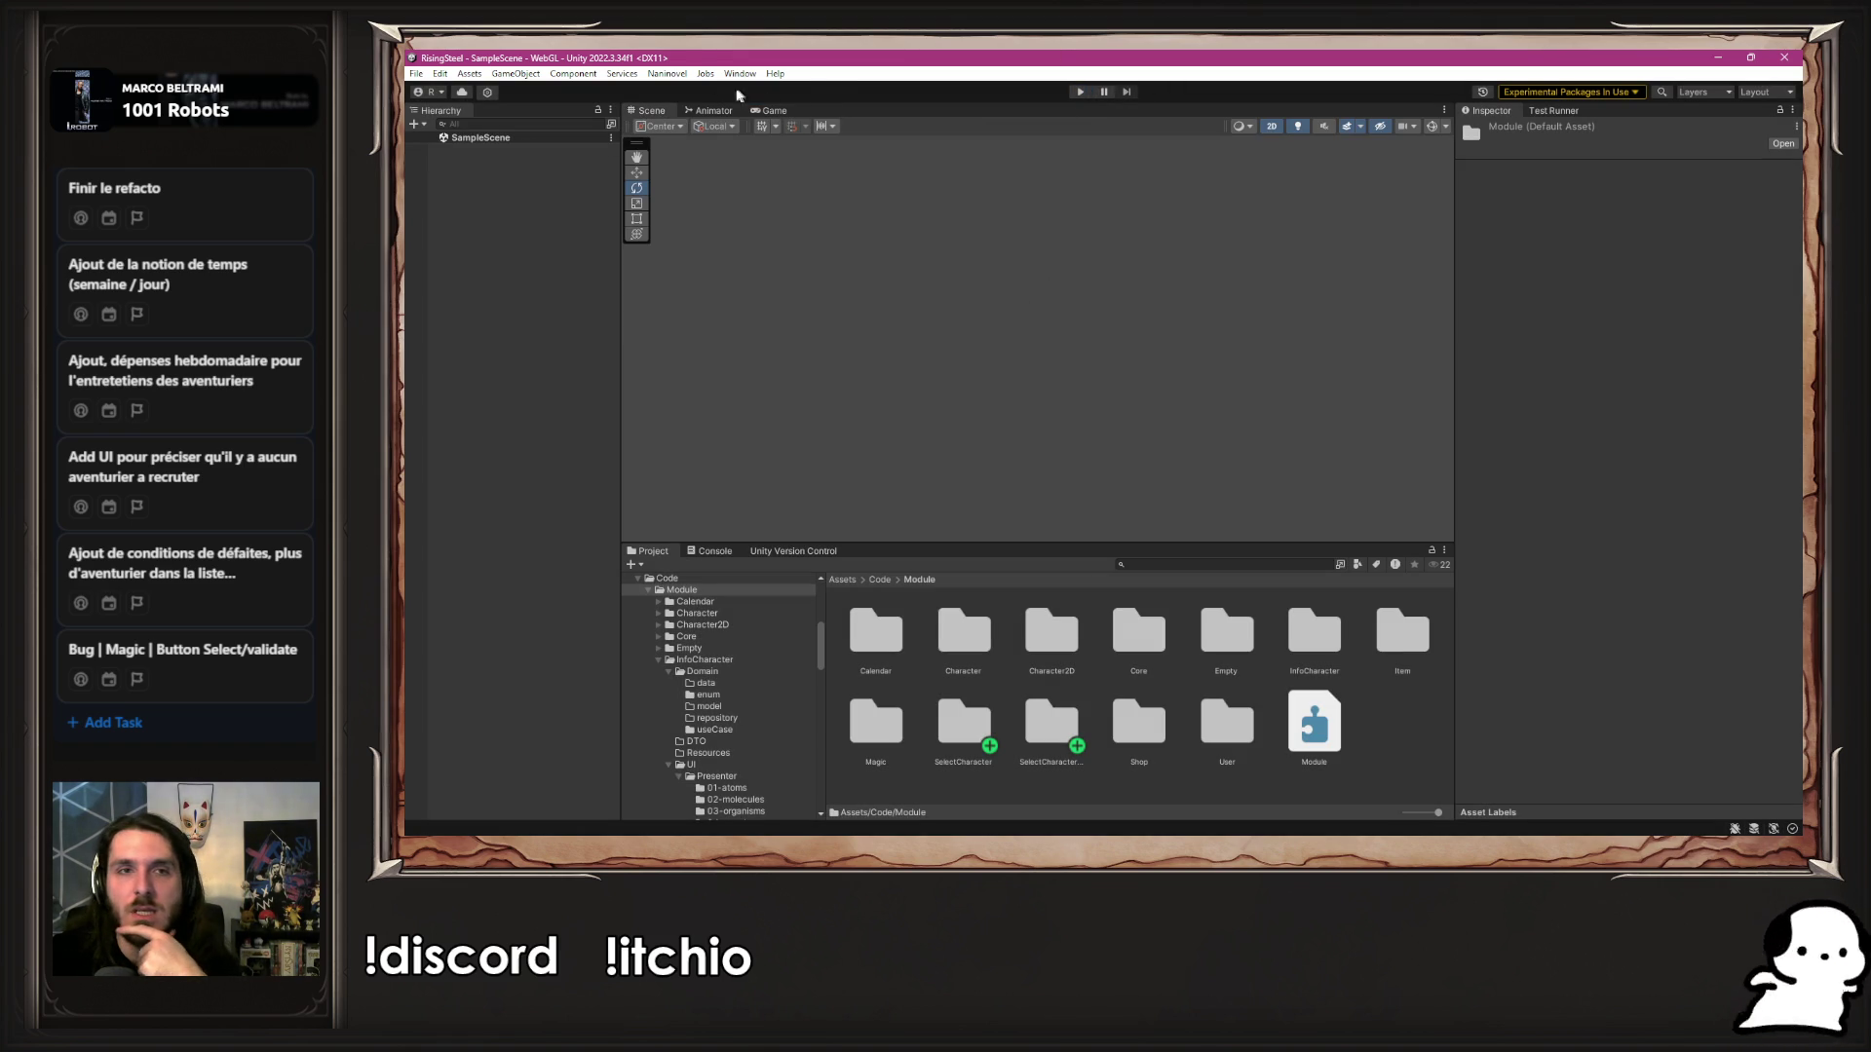
# Check in Naninovel's Scripts configuration that the start script is StartRecruitmentModule
pyautogui.click(667, 74)
pyautogui.moveTo(721, 177)
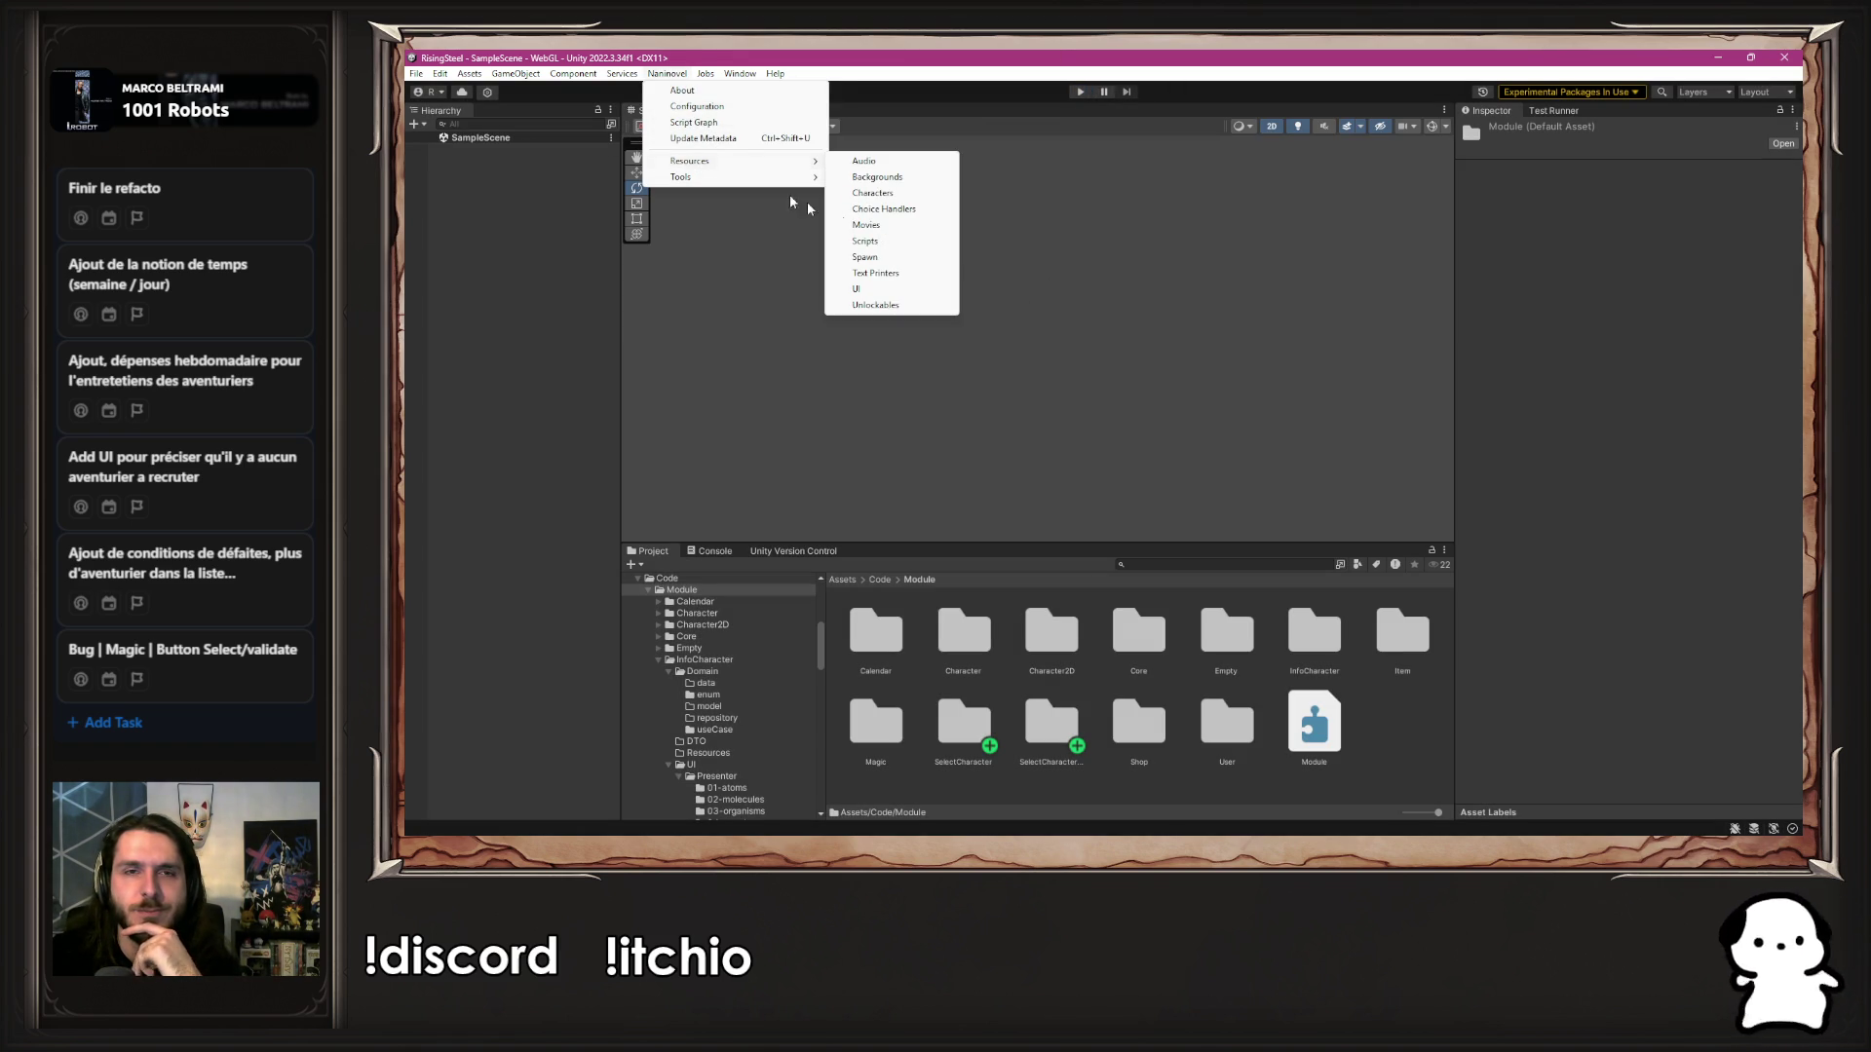
pyautogui.click(872, 242)
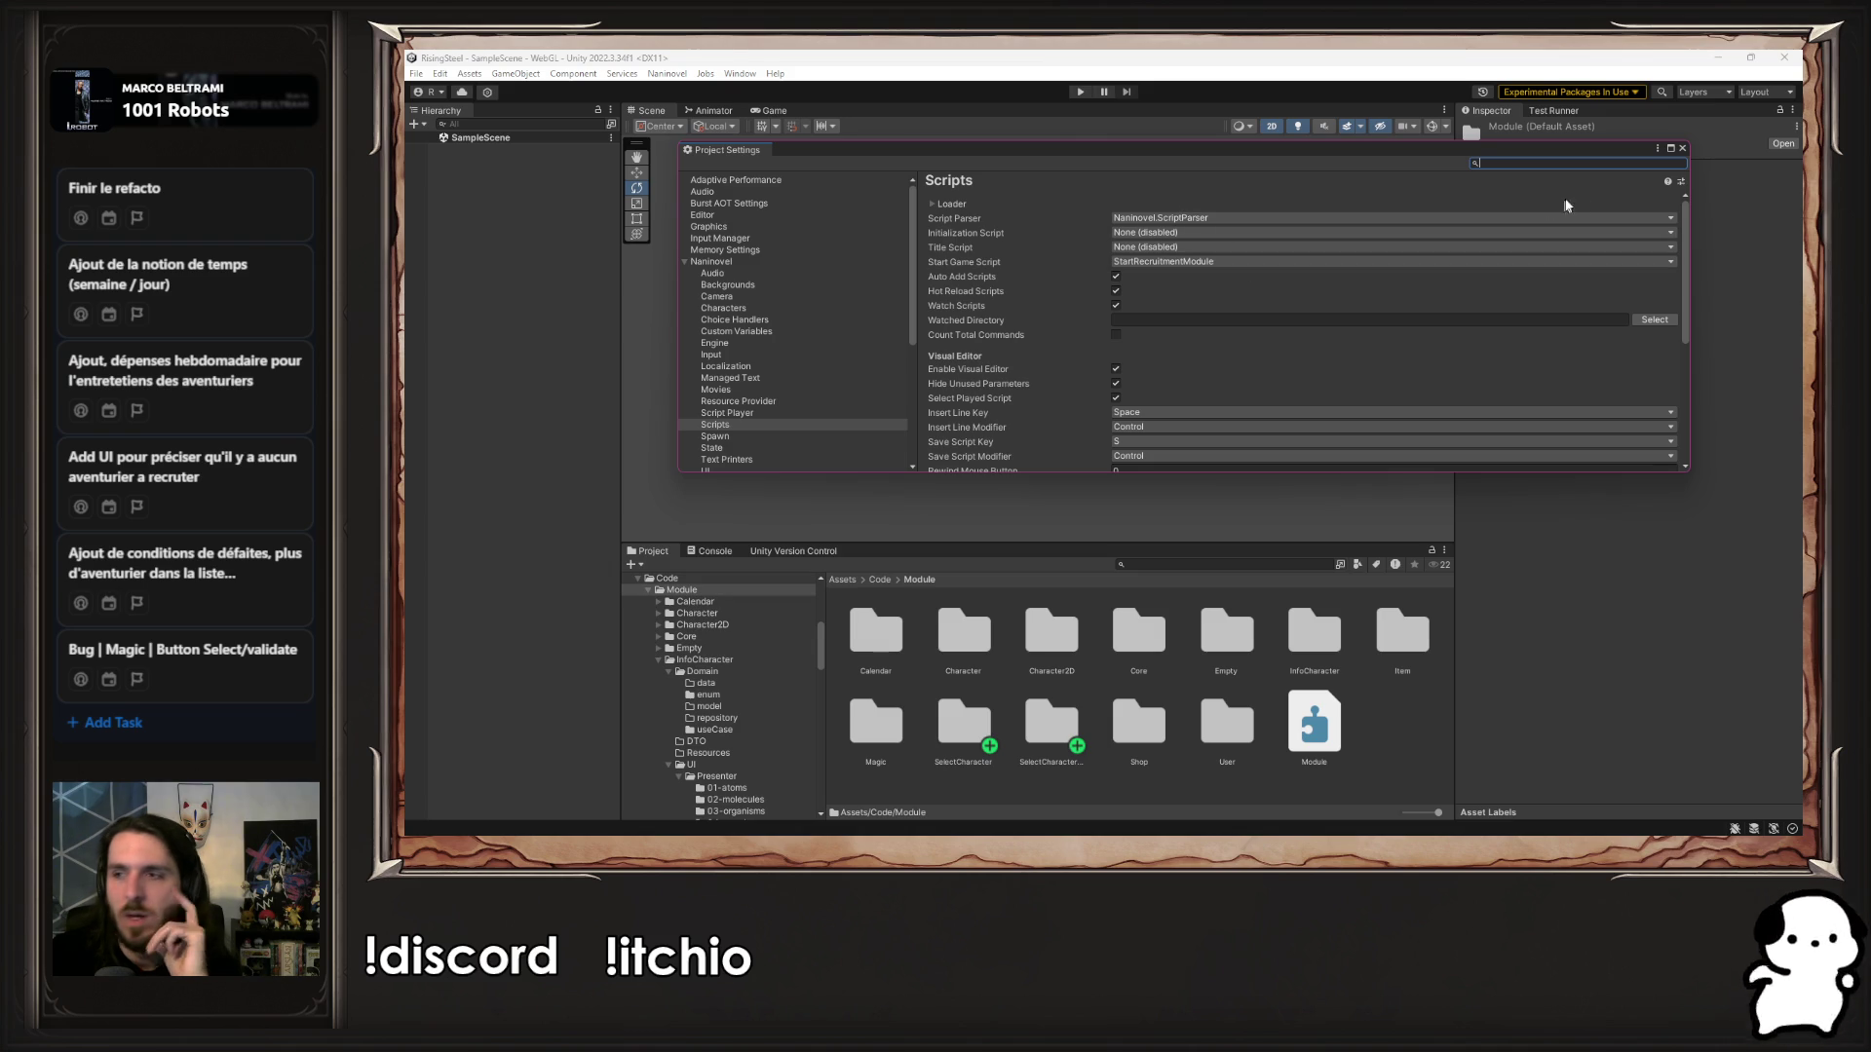
pyautogui.click(1683, 148)
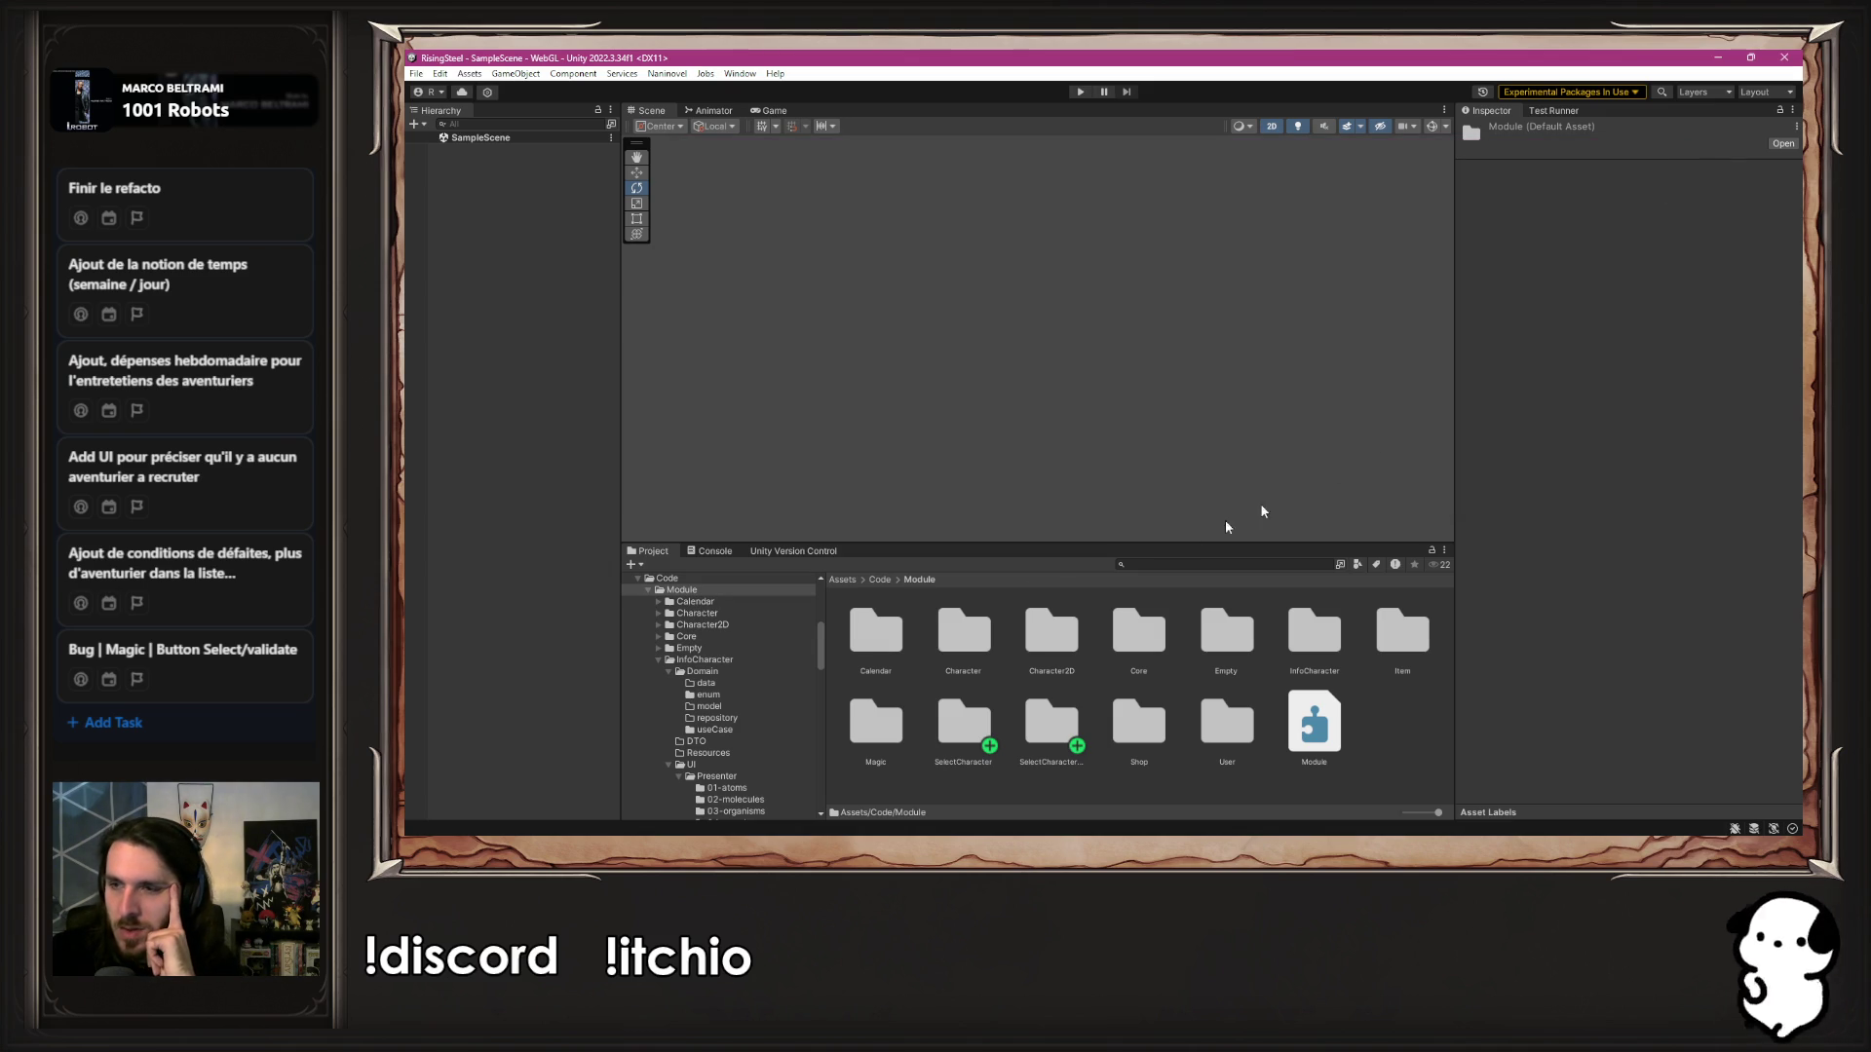
# Browse to Code/Naninovel/CustomCommand and preview the OpenMagic.cs command script
pyautogui.click(880, 579)
pyautogui.doubleClick(963, 635)
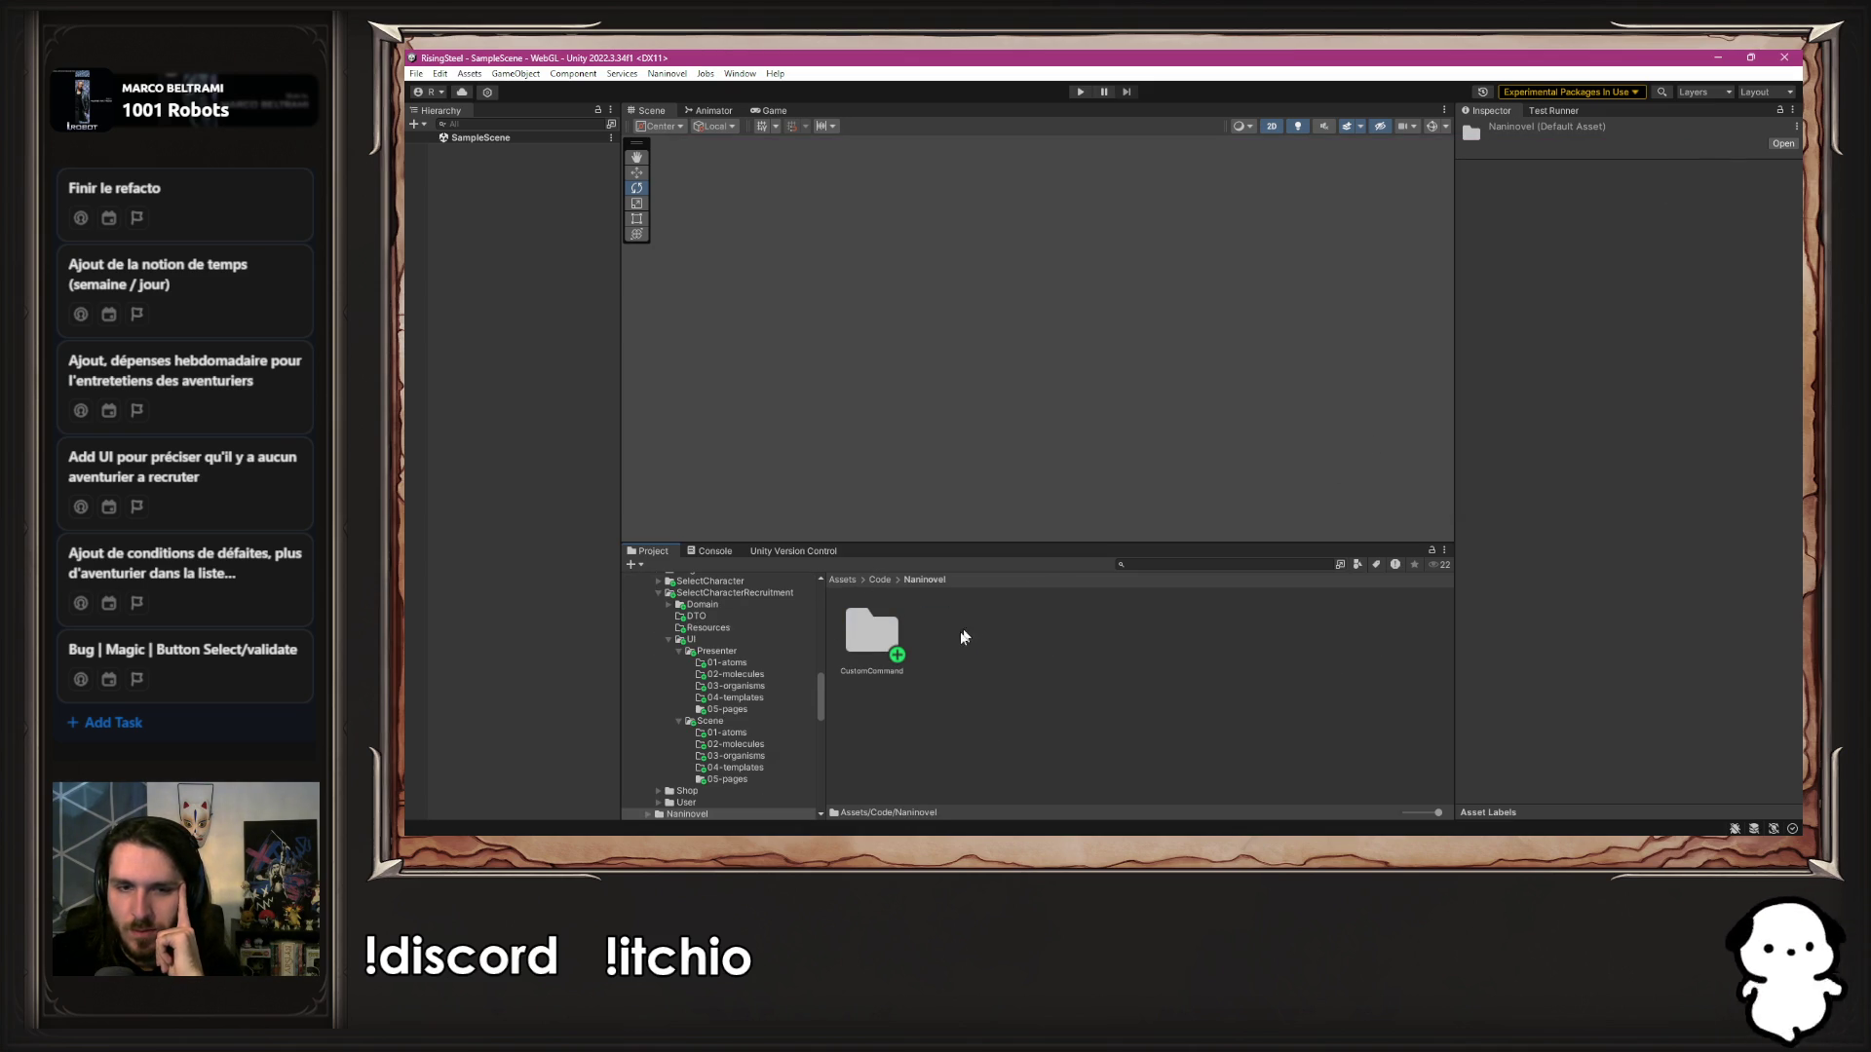
pyautogui.scroll(-5, 739, 752)
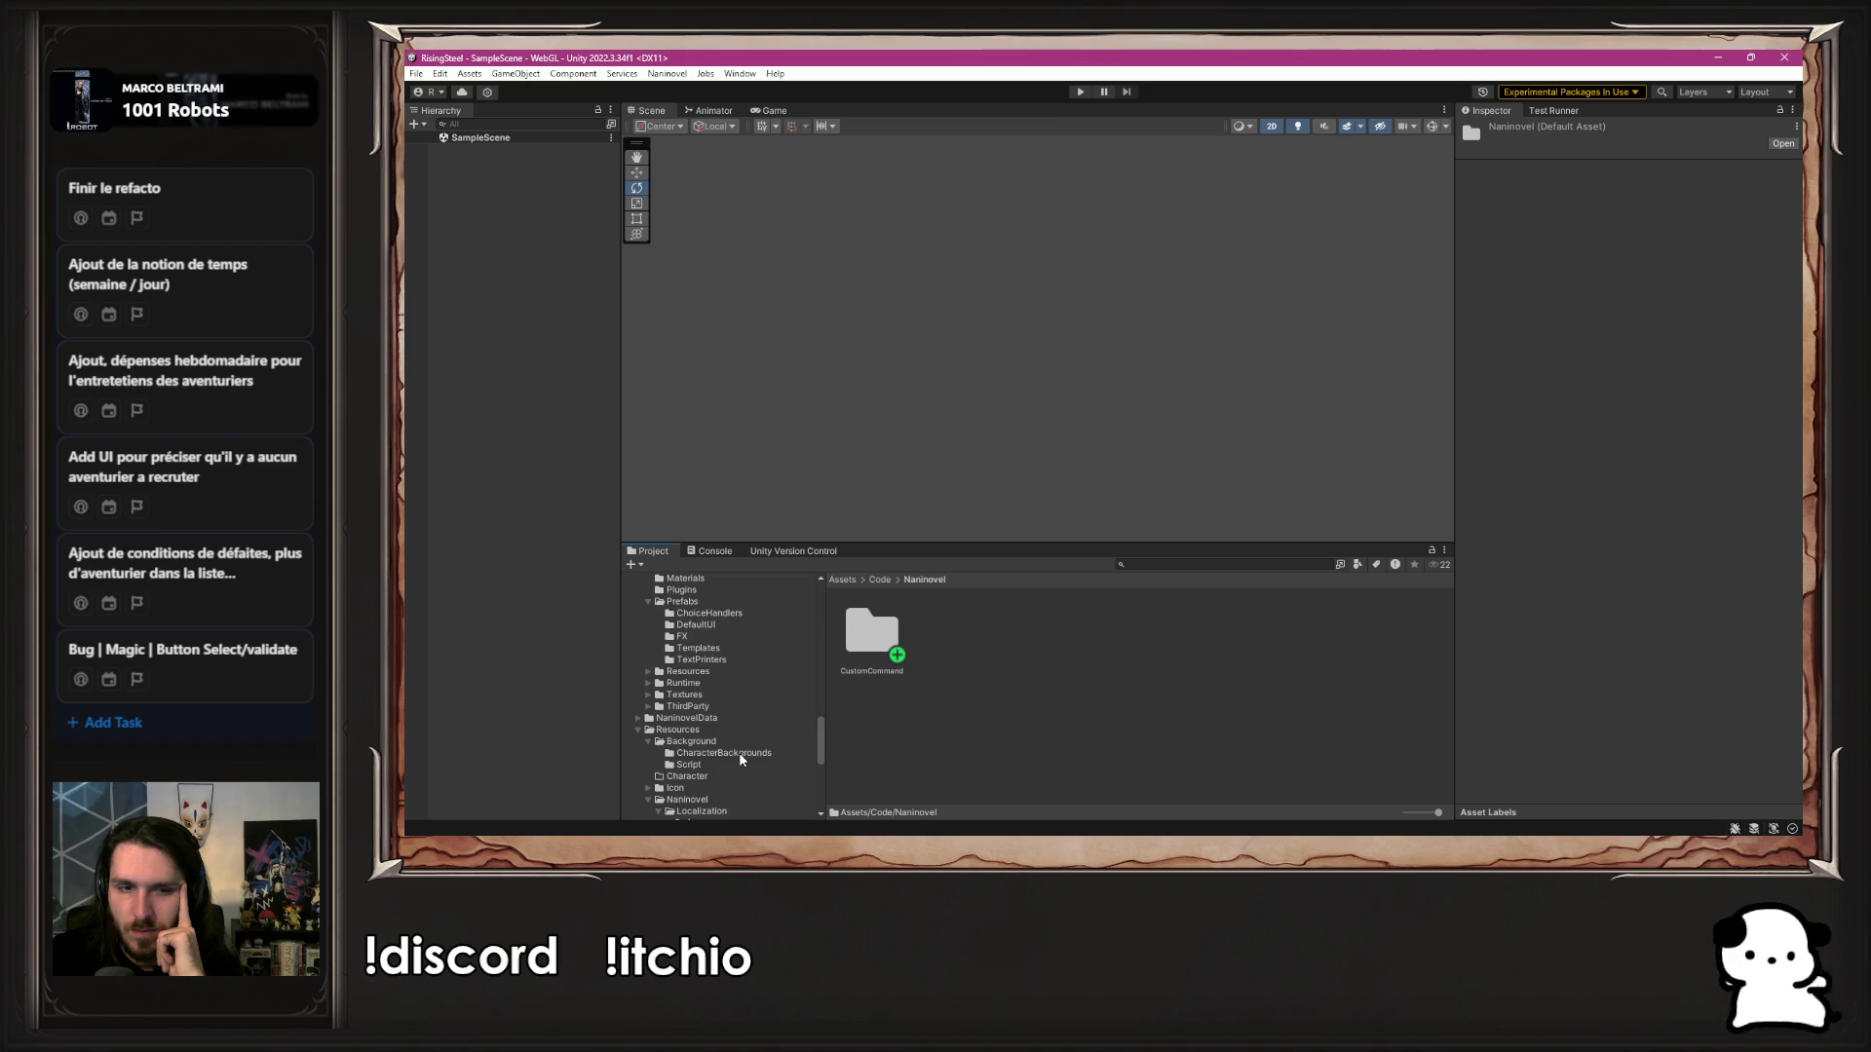
pyautogui.doubleClick(850, 641)
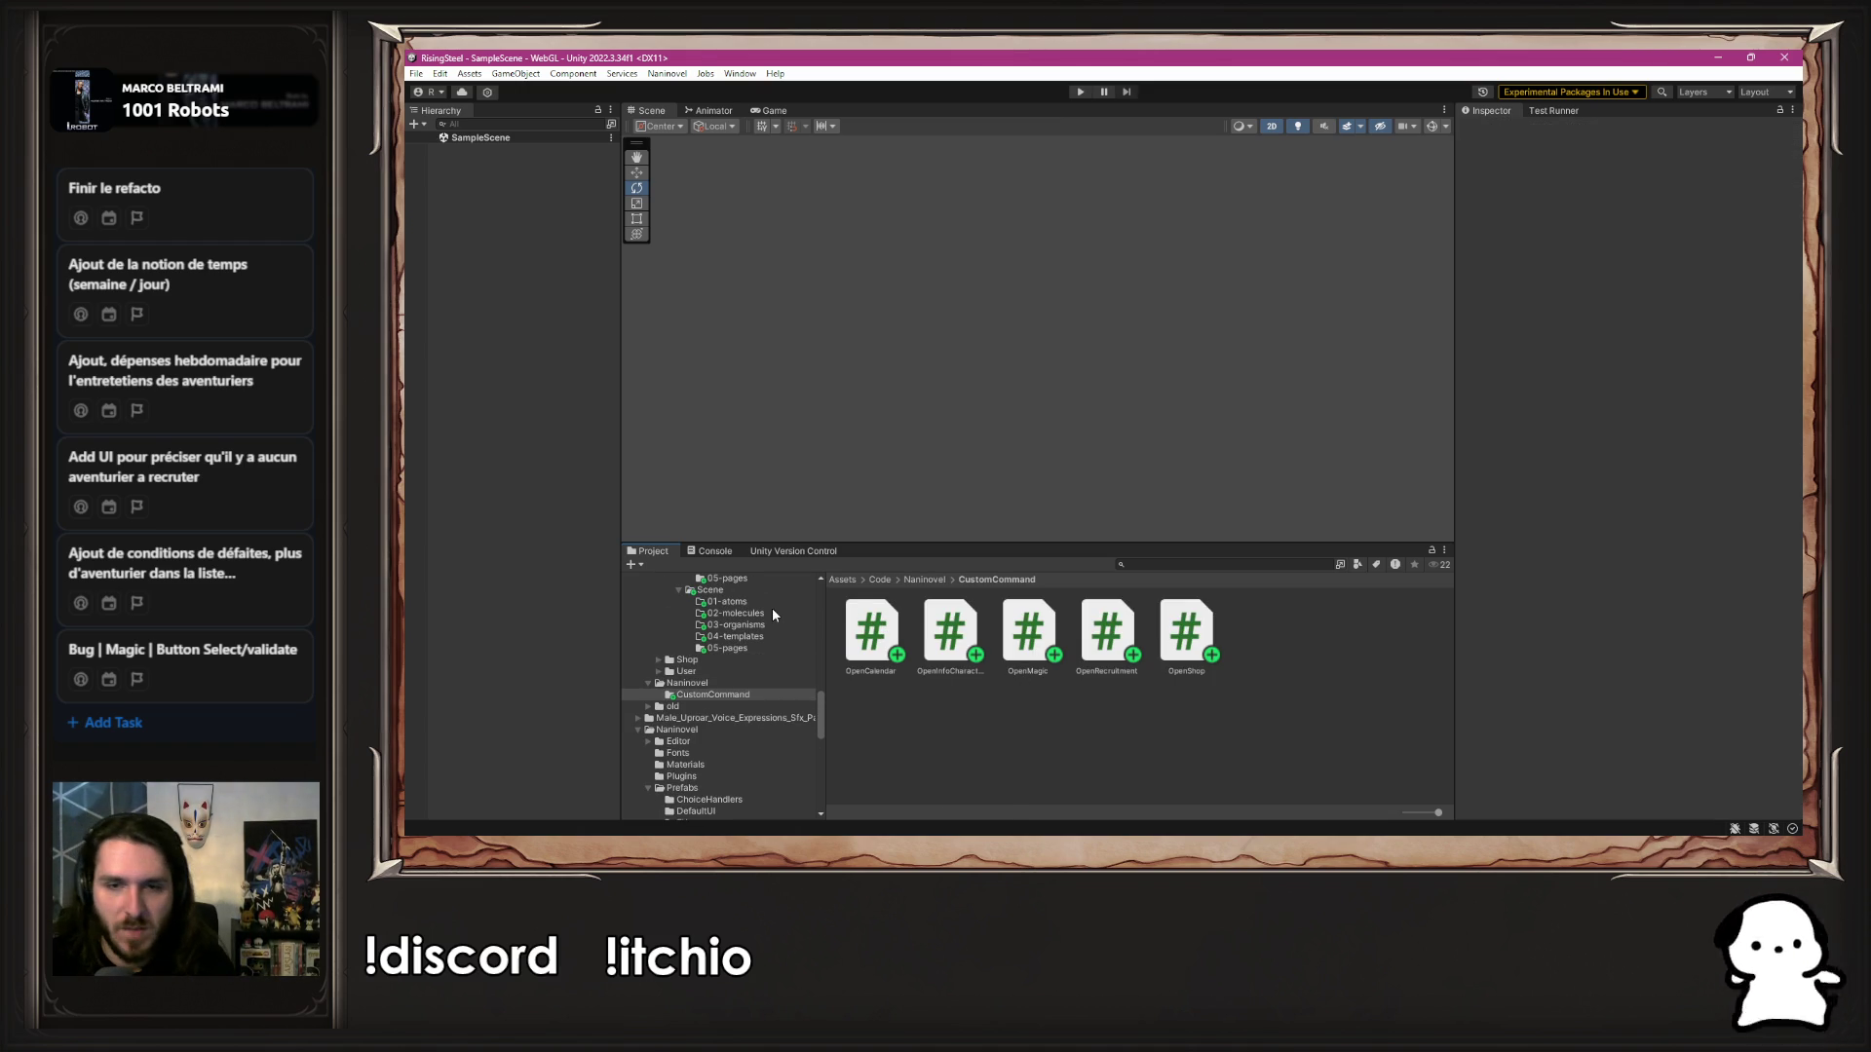
pyautogui.click(1053, 633)
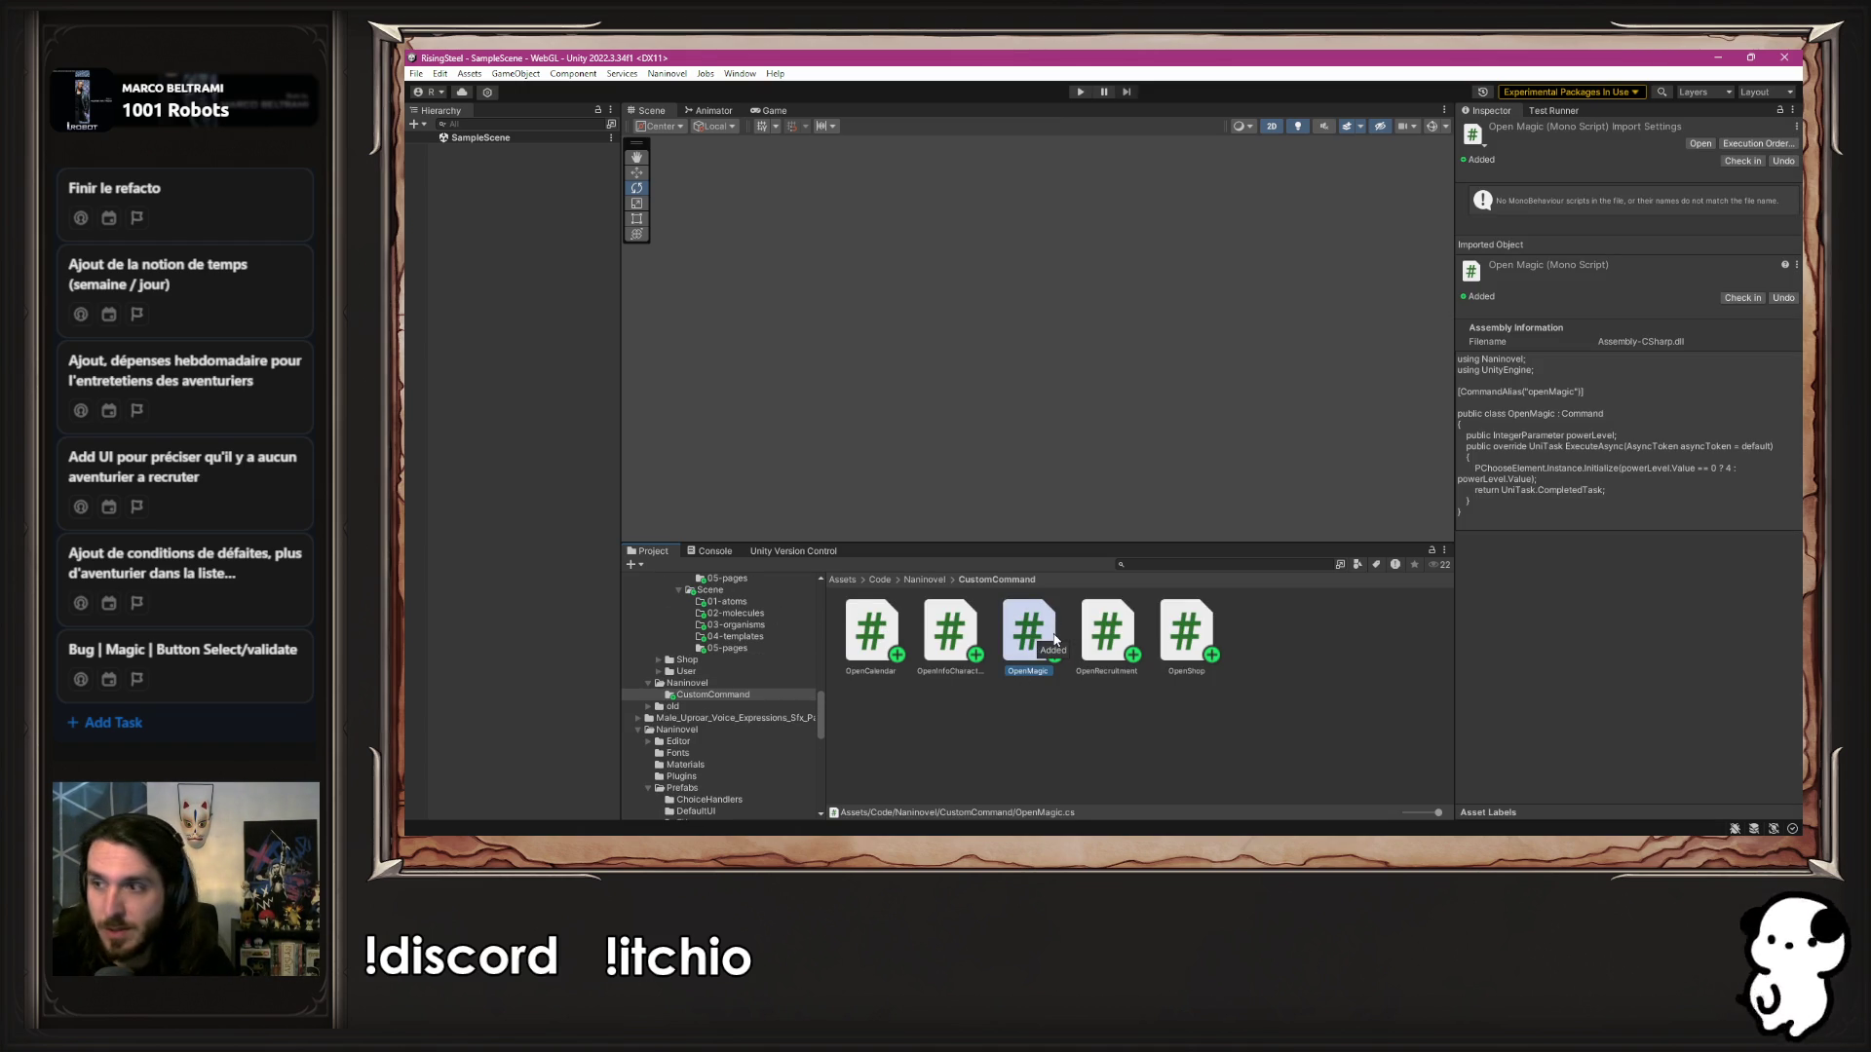
# Expand 05-pages in the Project tree and open the SelectCharacterRecruitment folder
pyautogui.click(728, 648)
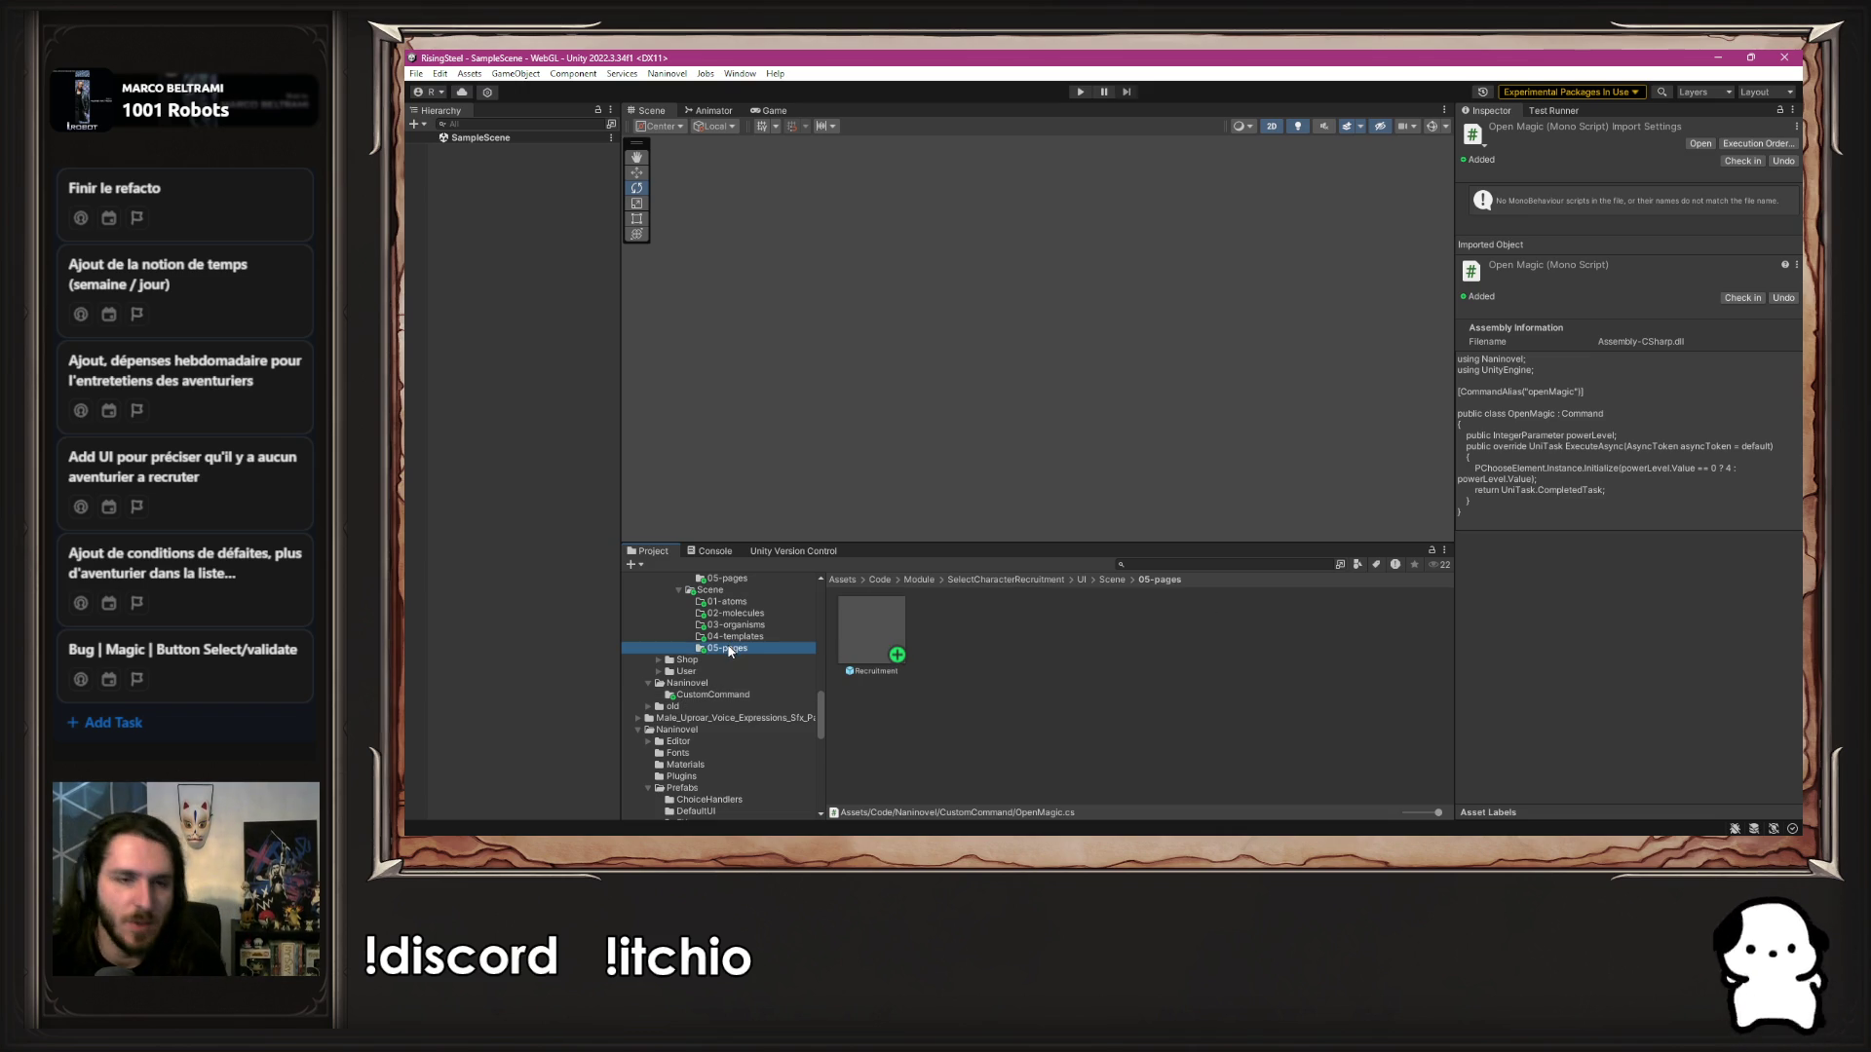
pyautogui.scroll(3, 729, 651)
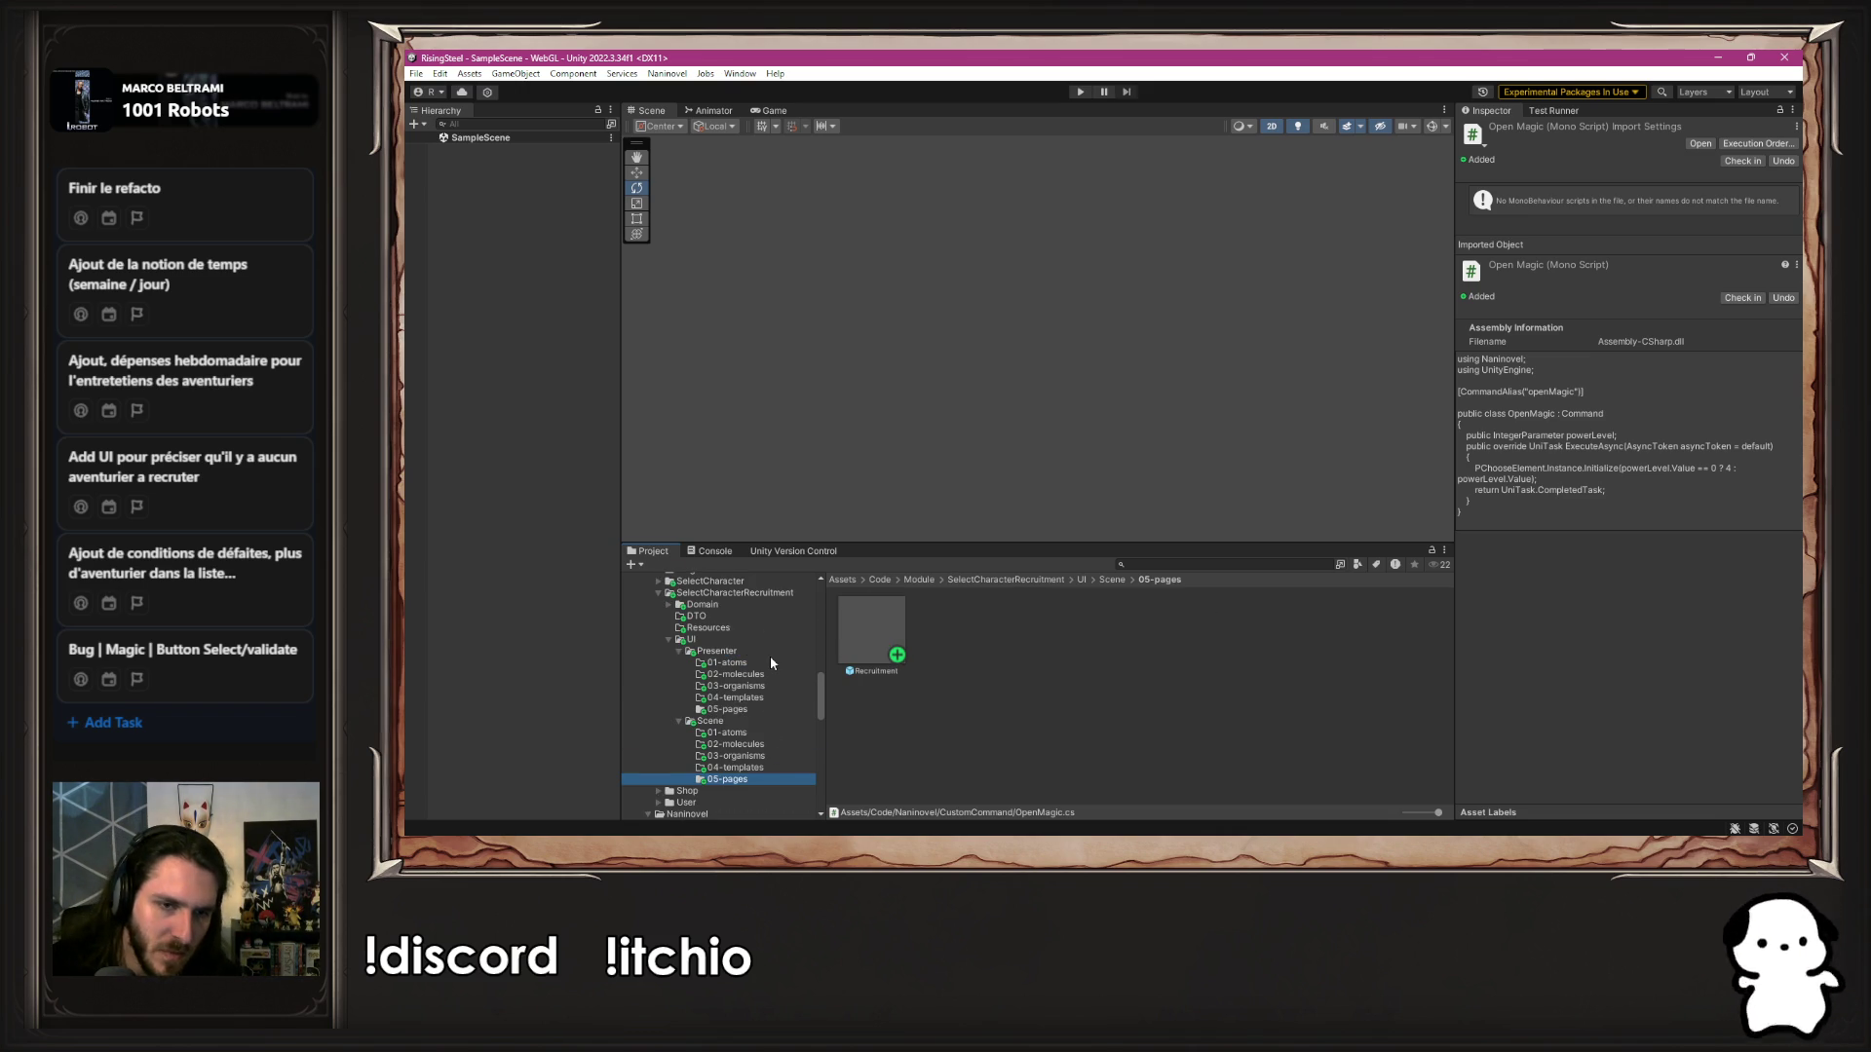
pyautogui.scroll(2, 770, 656)
pyautogui.scroll(-2, 756, 680)
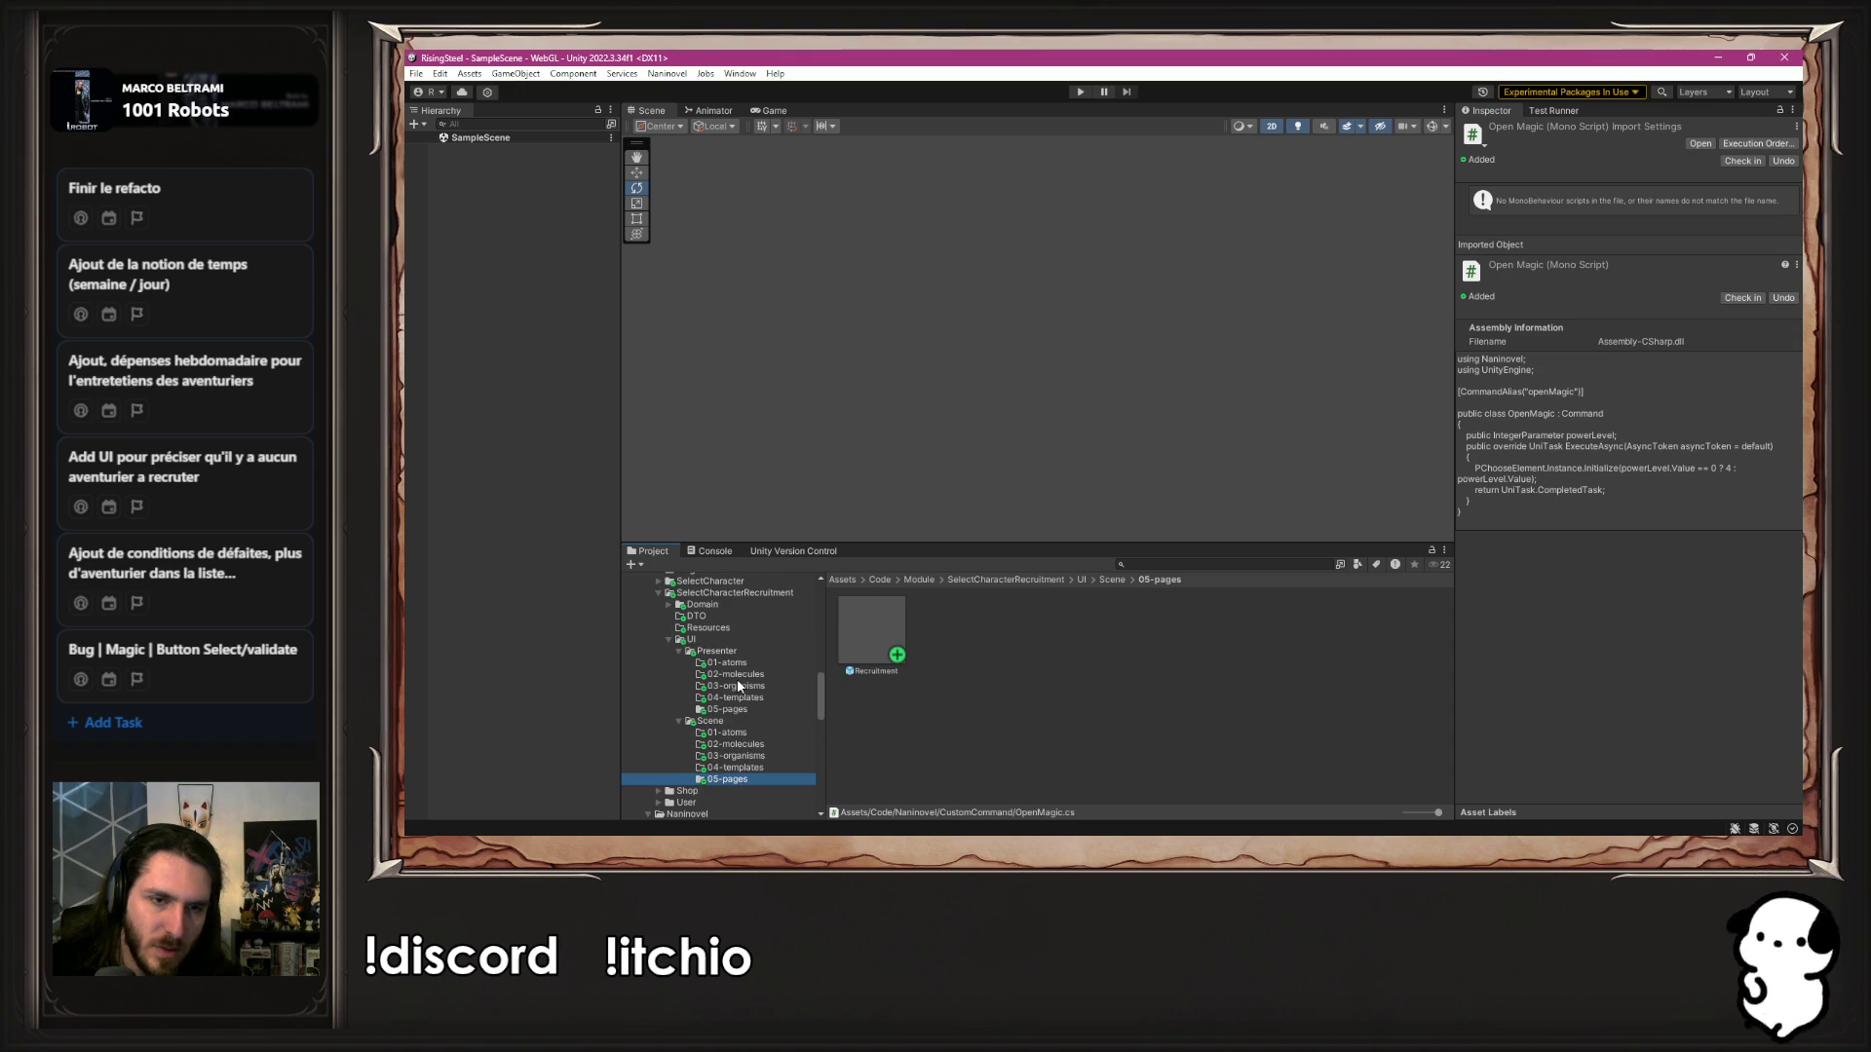
pyautogui.click(714, 593)
pyautogui.doubleClick(1236, 617)
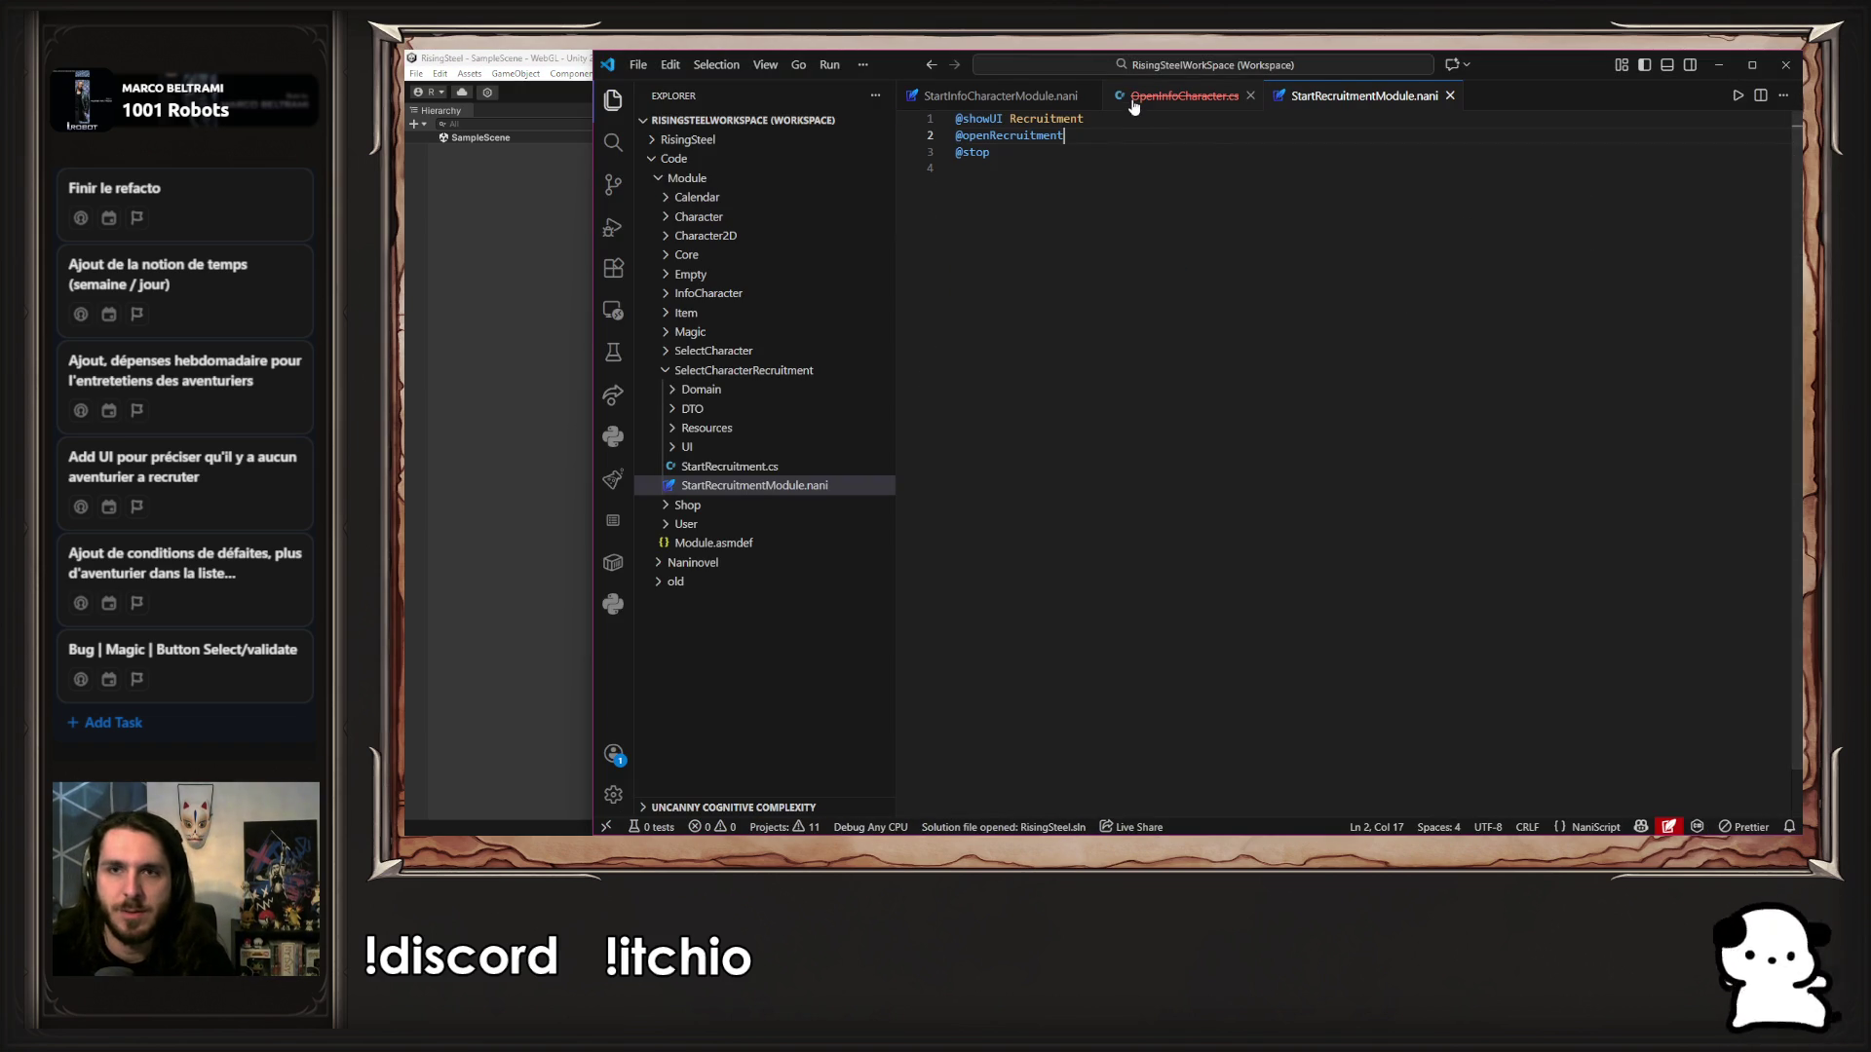
pyautogui.moveTo(1163, 131); pyautogui.dragTo(946, 130)
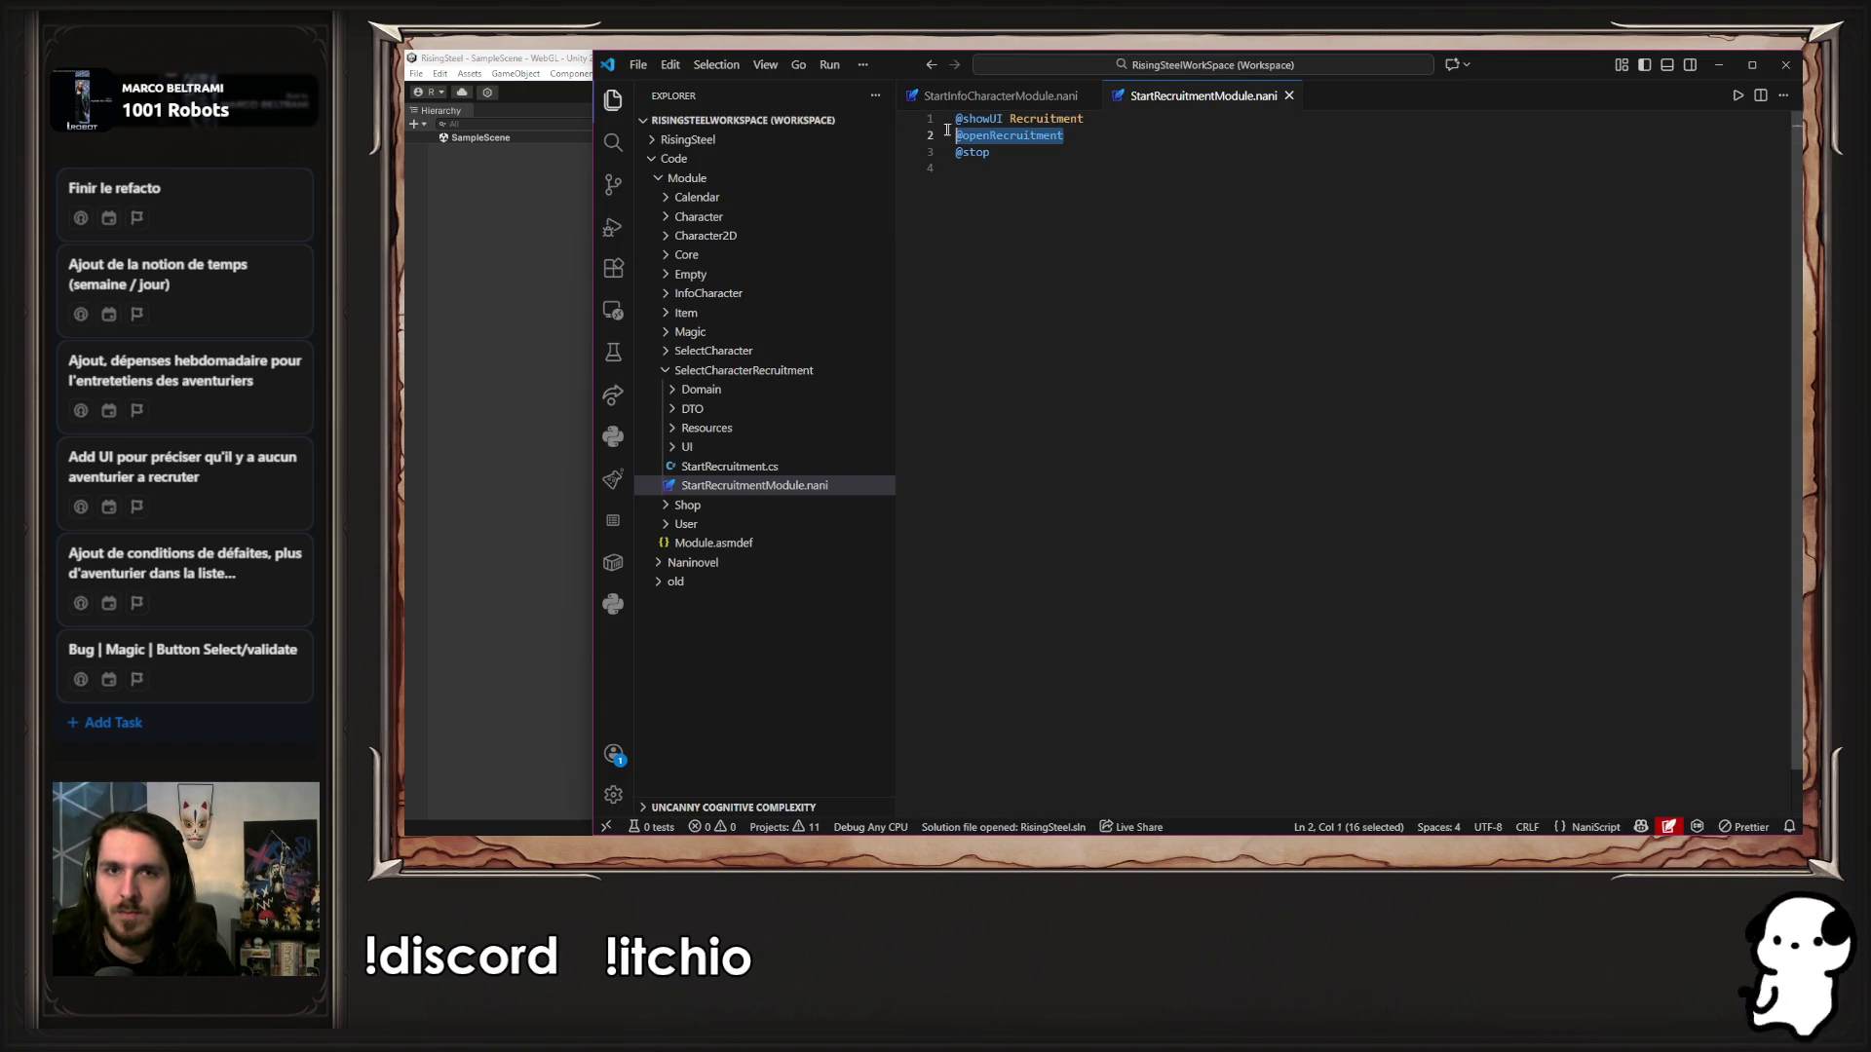
pyautogui.press('BackSpace')
pyautogui.press('BackSpace')
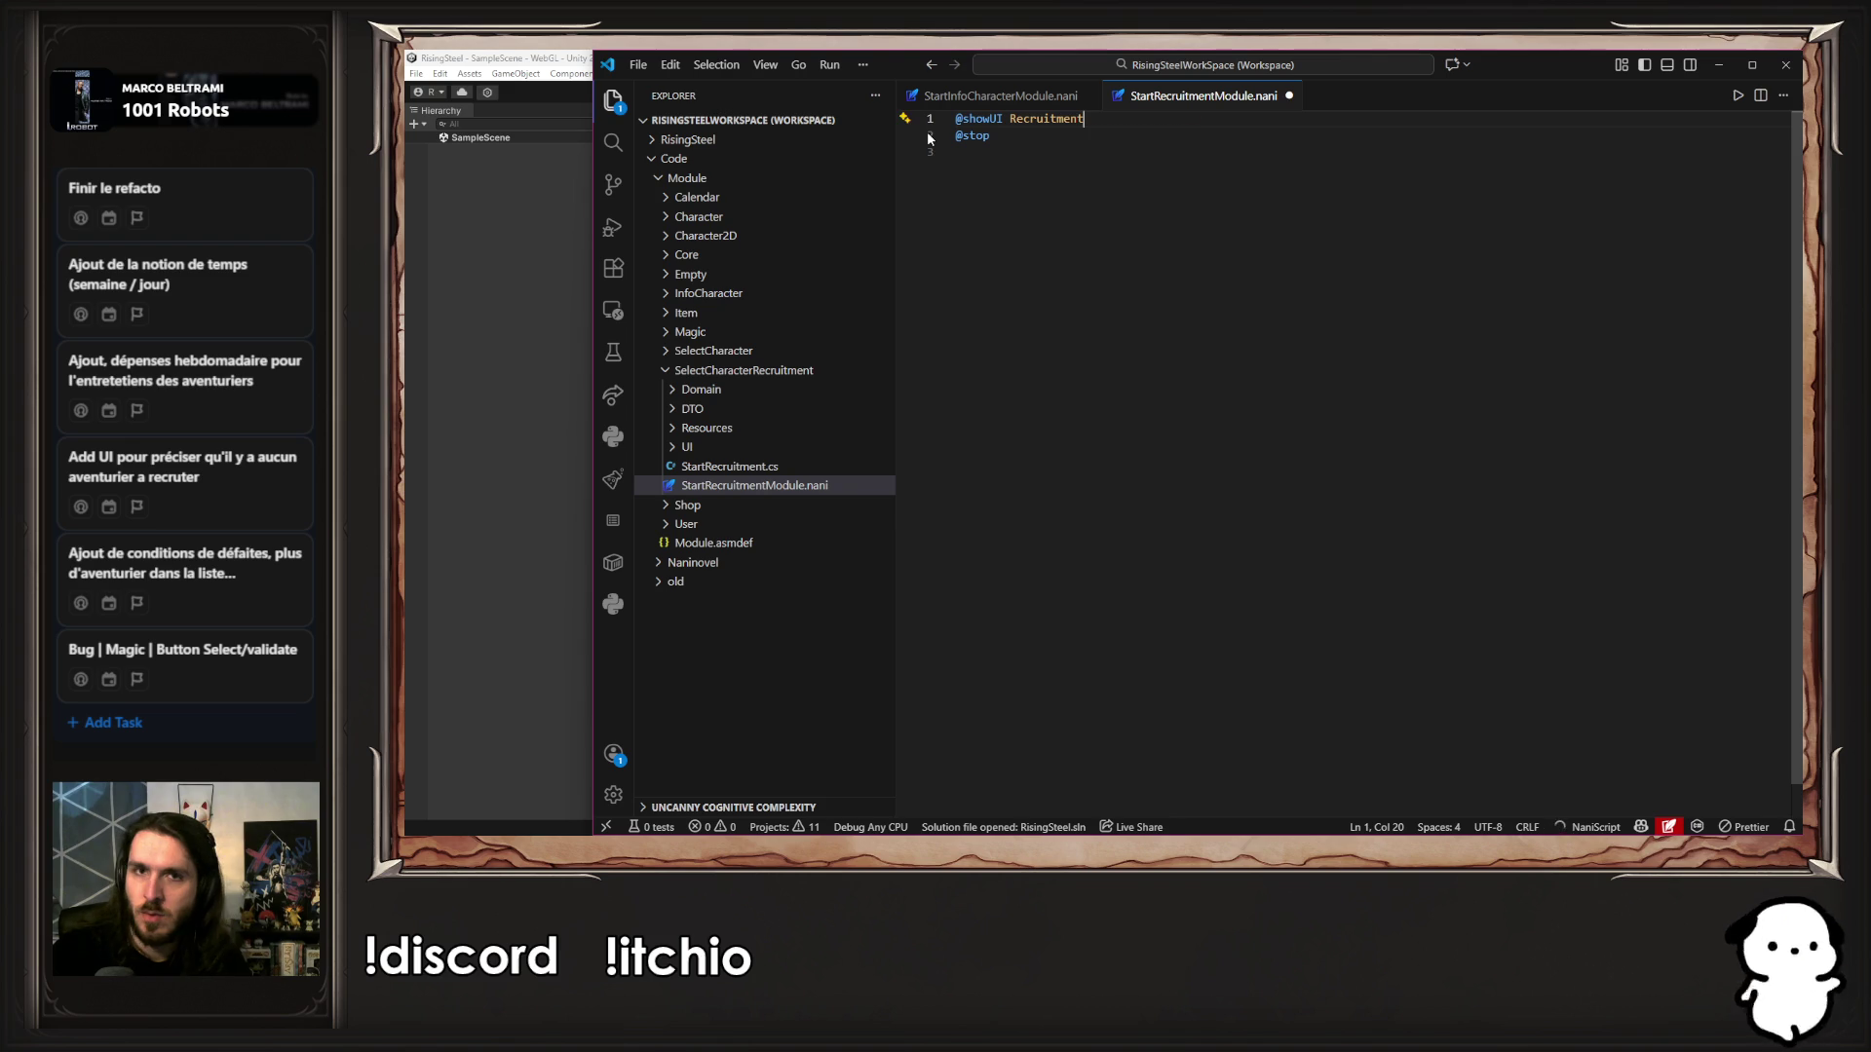
pyautogui.click(538, 353)
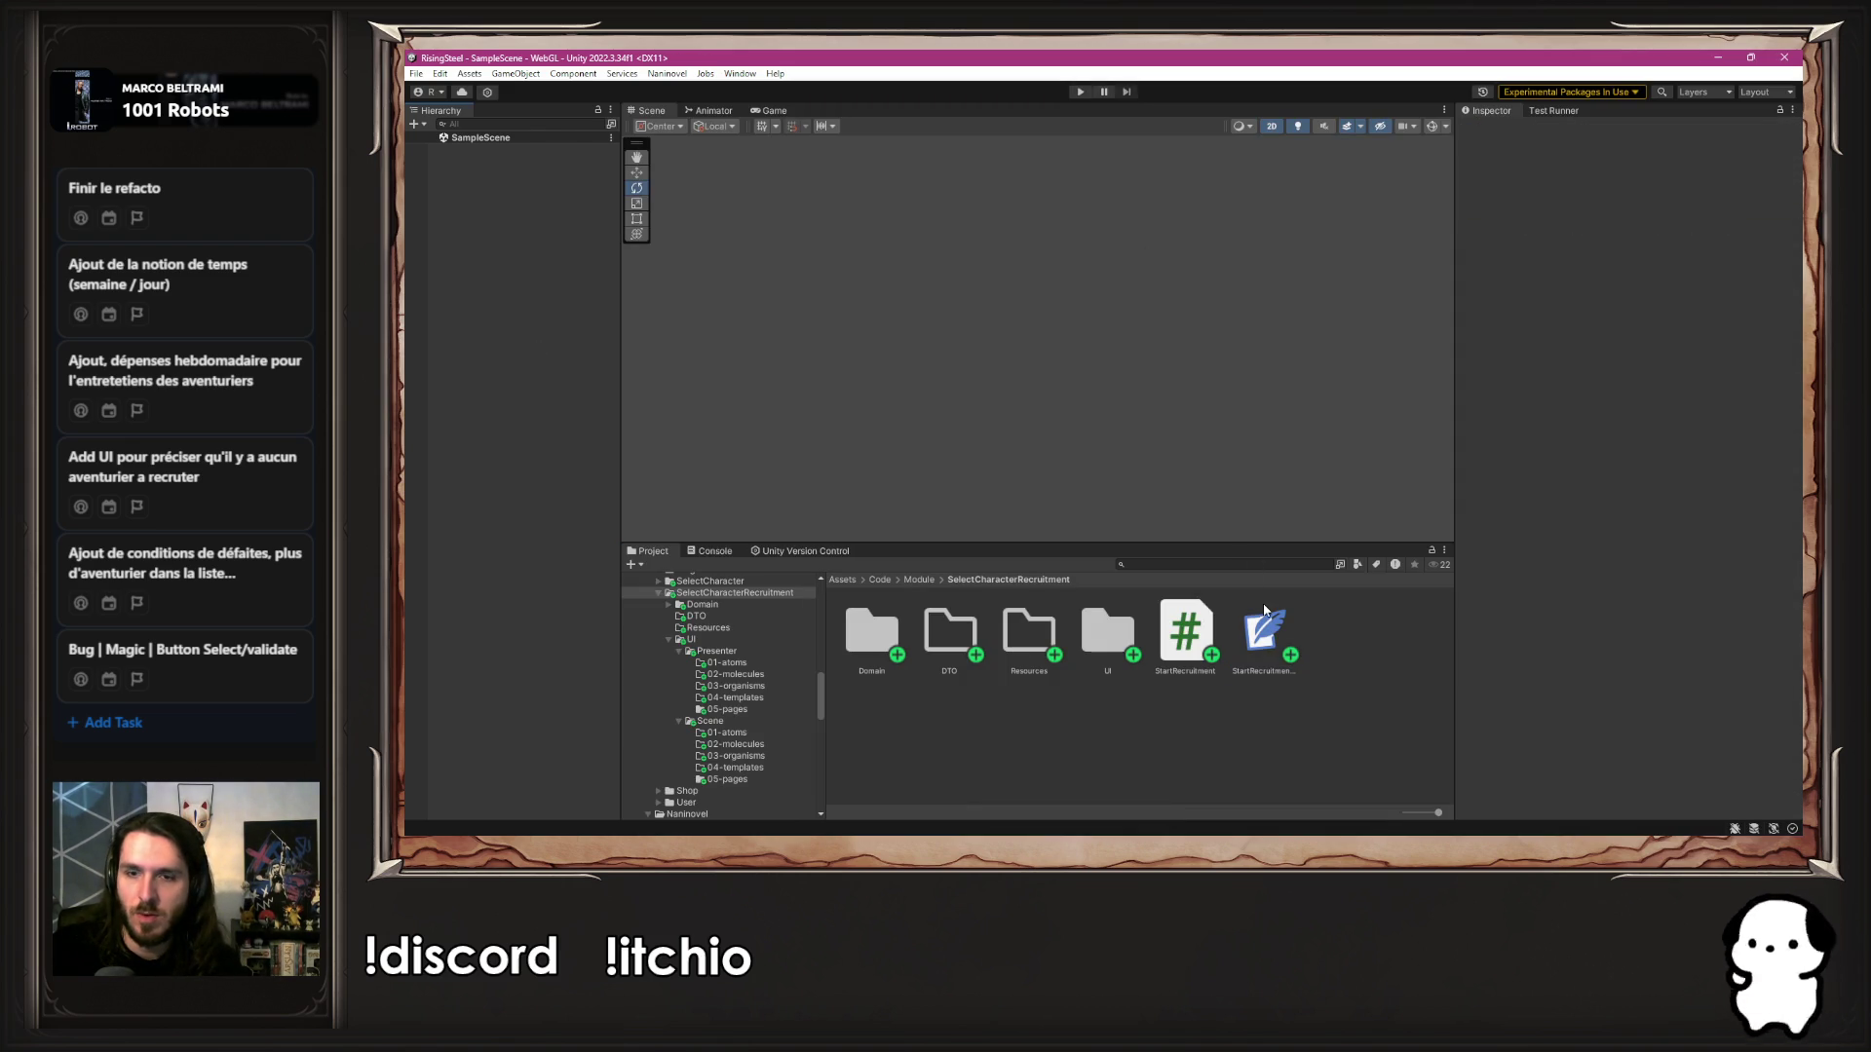
# Insert an openRecruitment command line between showUI Recruitment and stop via the command search 'open'
pyautogui.click(1690, 195)
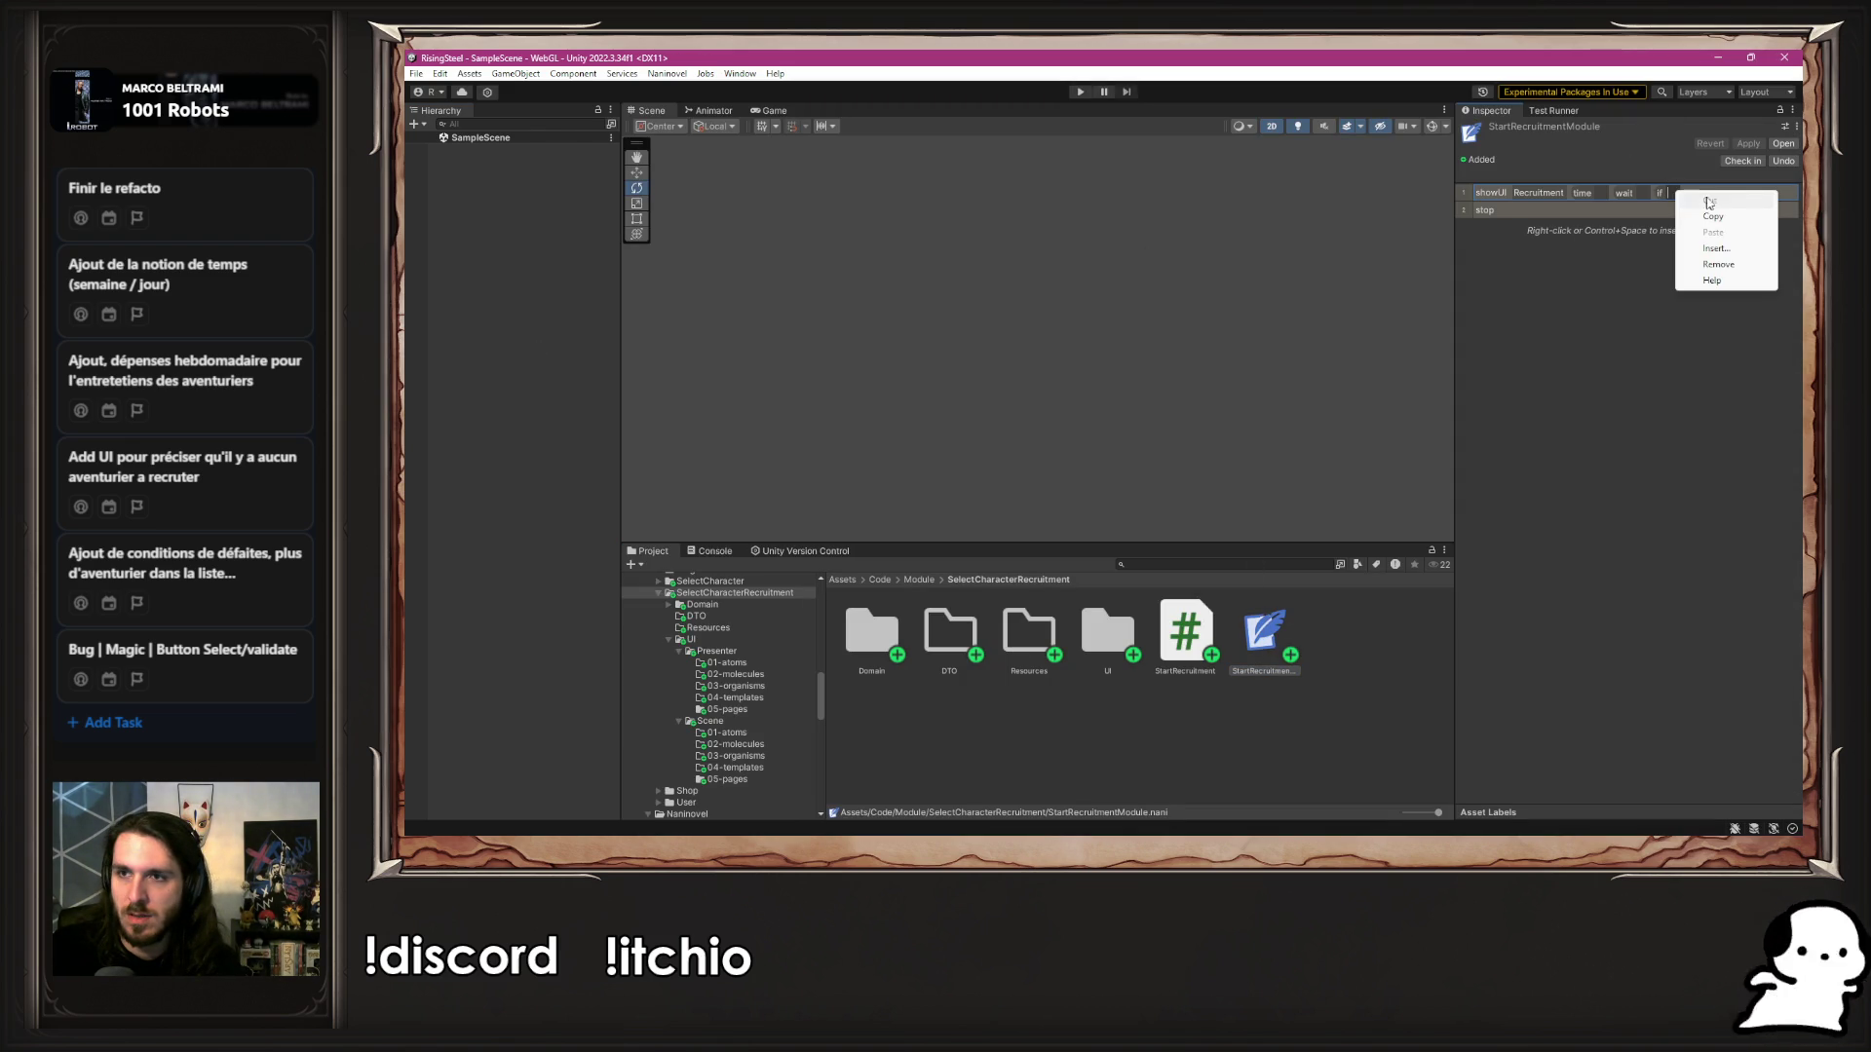
pyautogui.click(1758, 220)
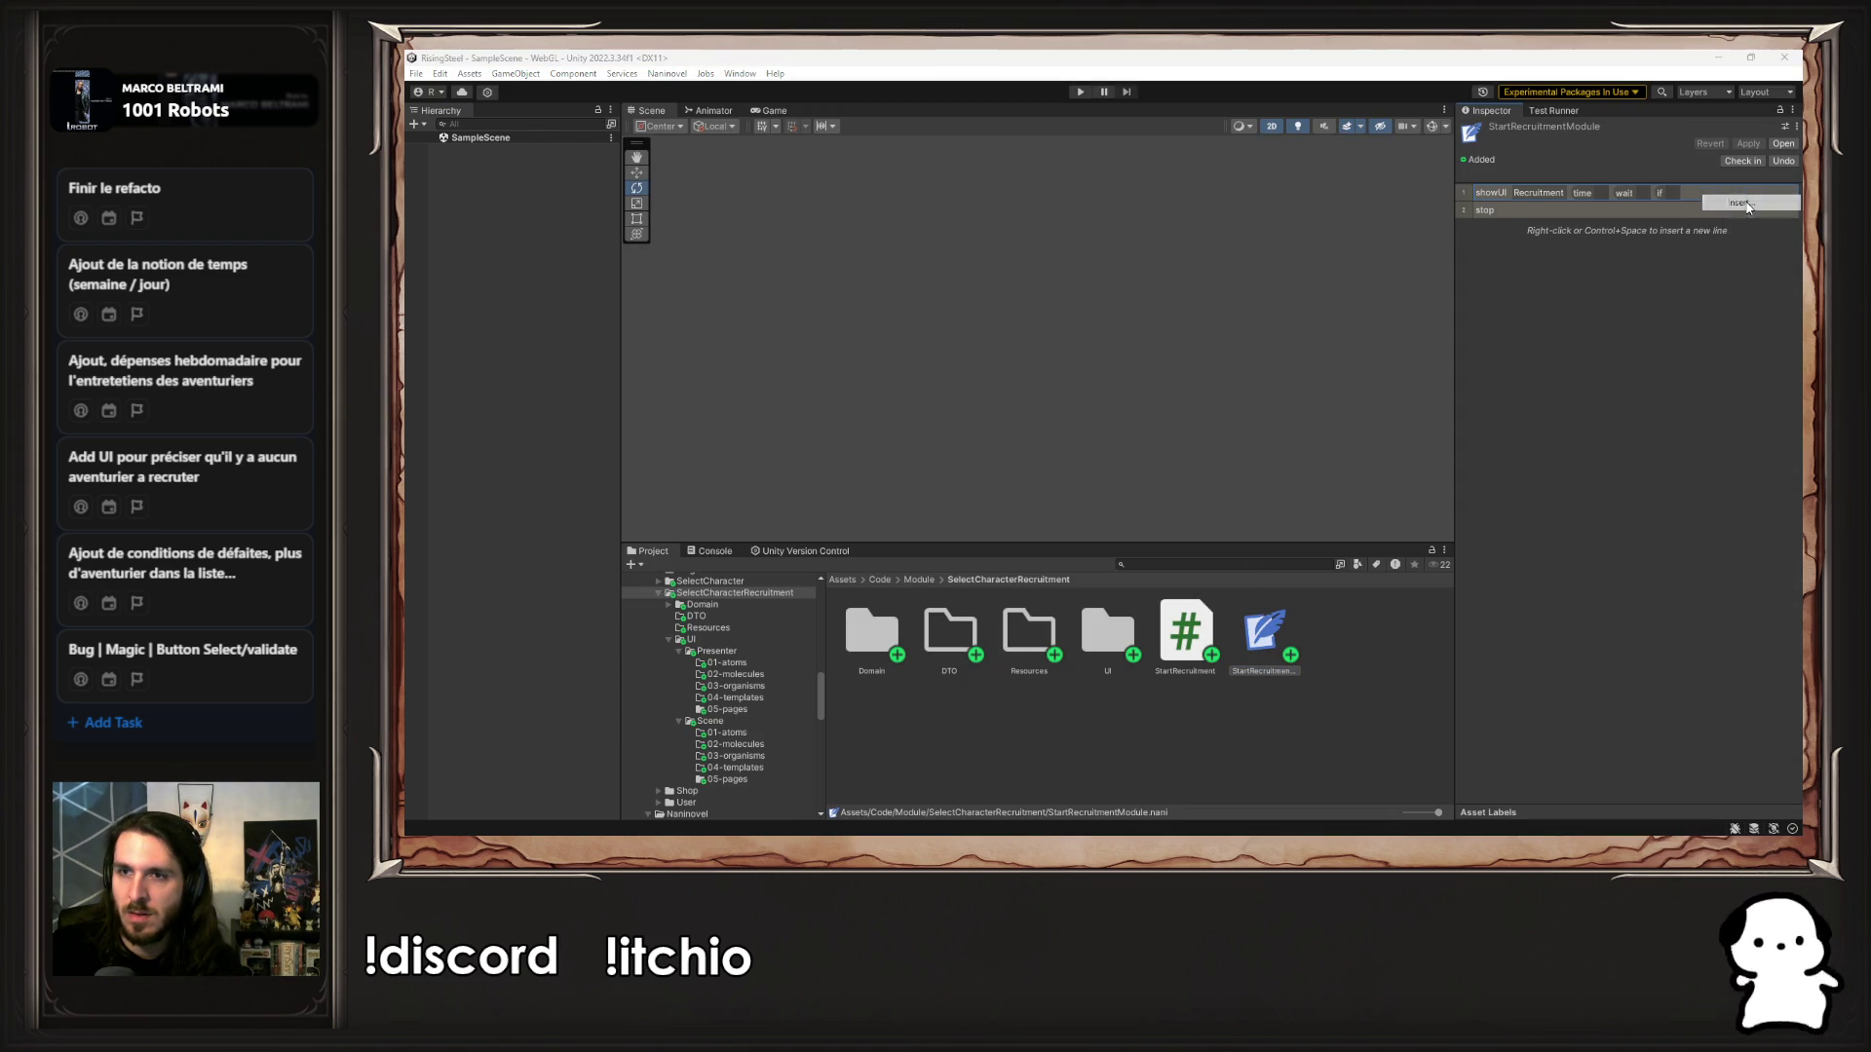
pyautogui.click(1627, 220)
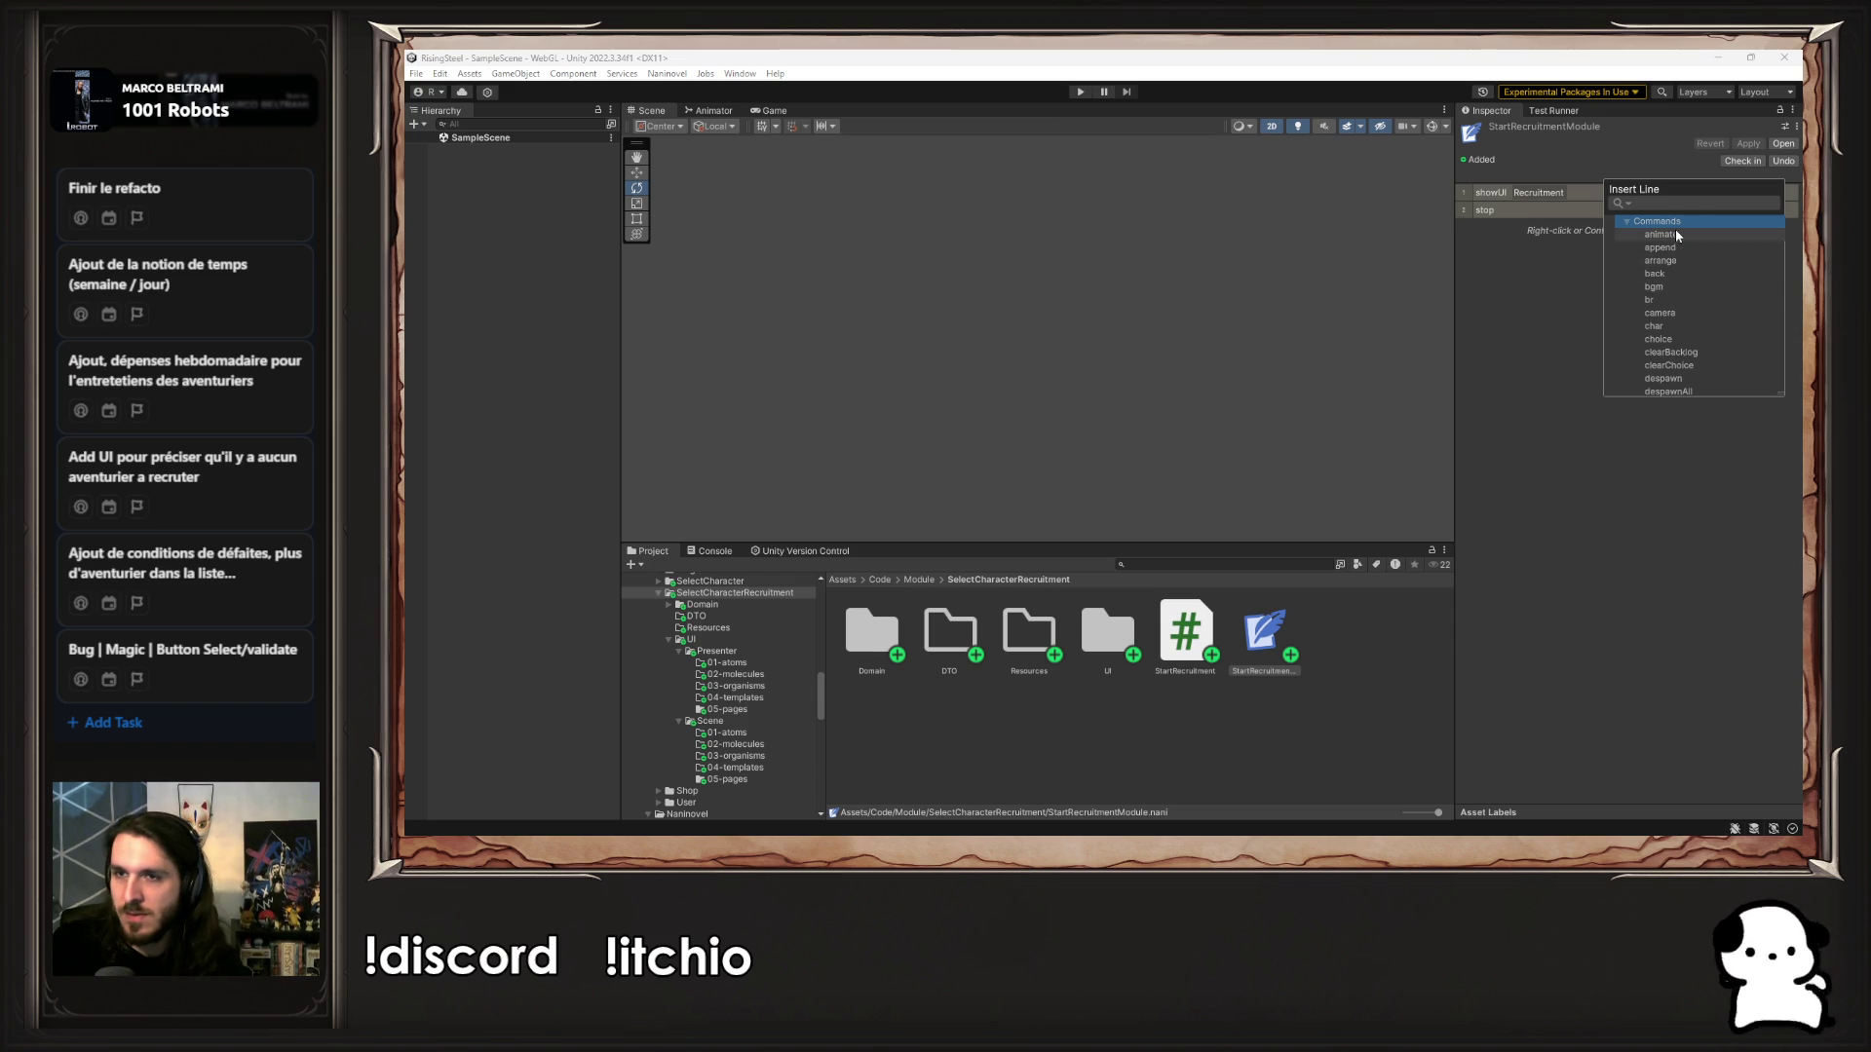
pyautogui.click(1690, 203)
pyautogui.write('open')
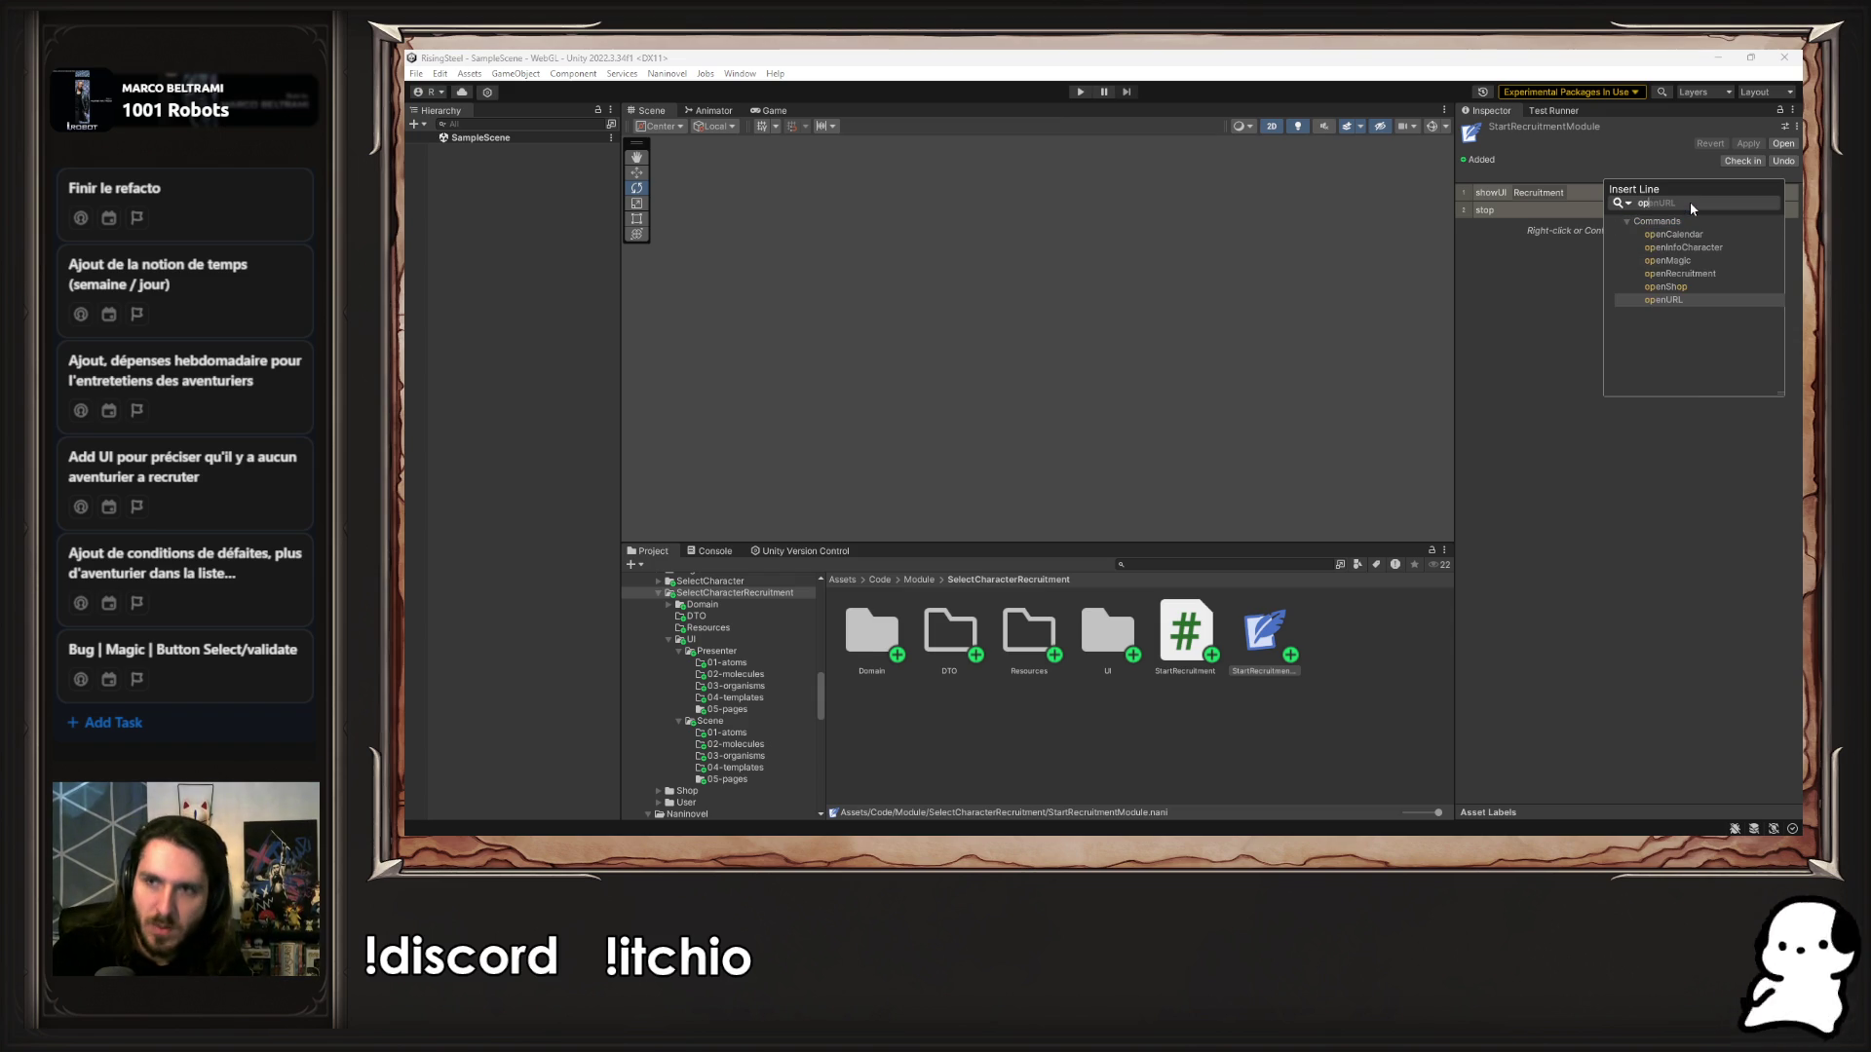
pyautogui.click(1712, 274)
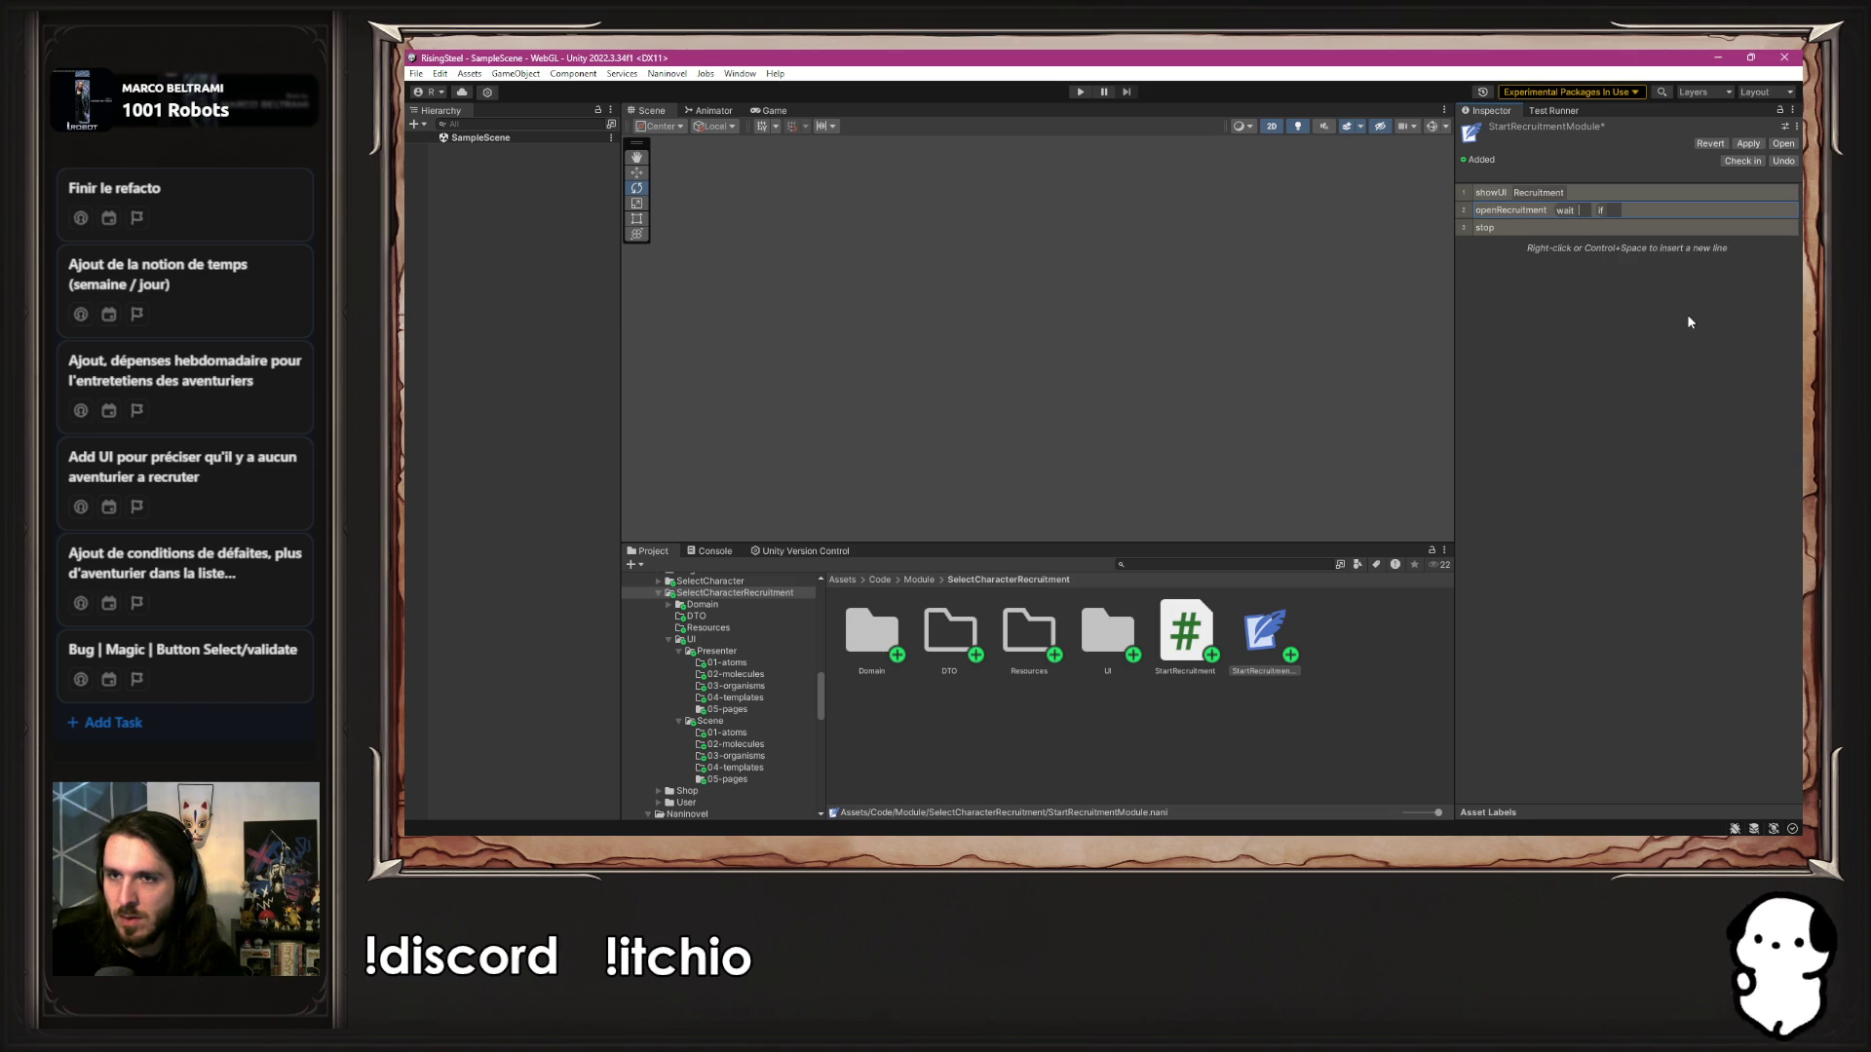
pyautogui.click(1055, 144)
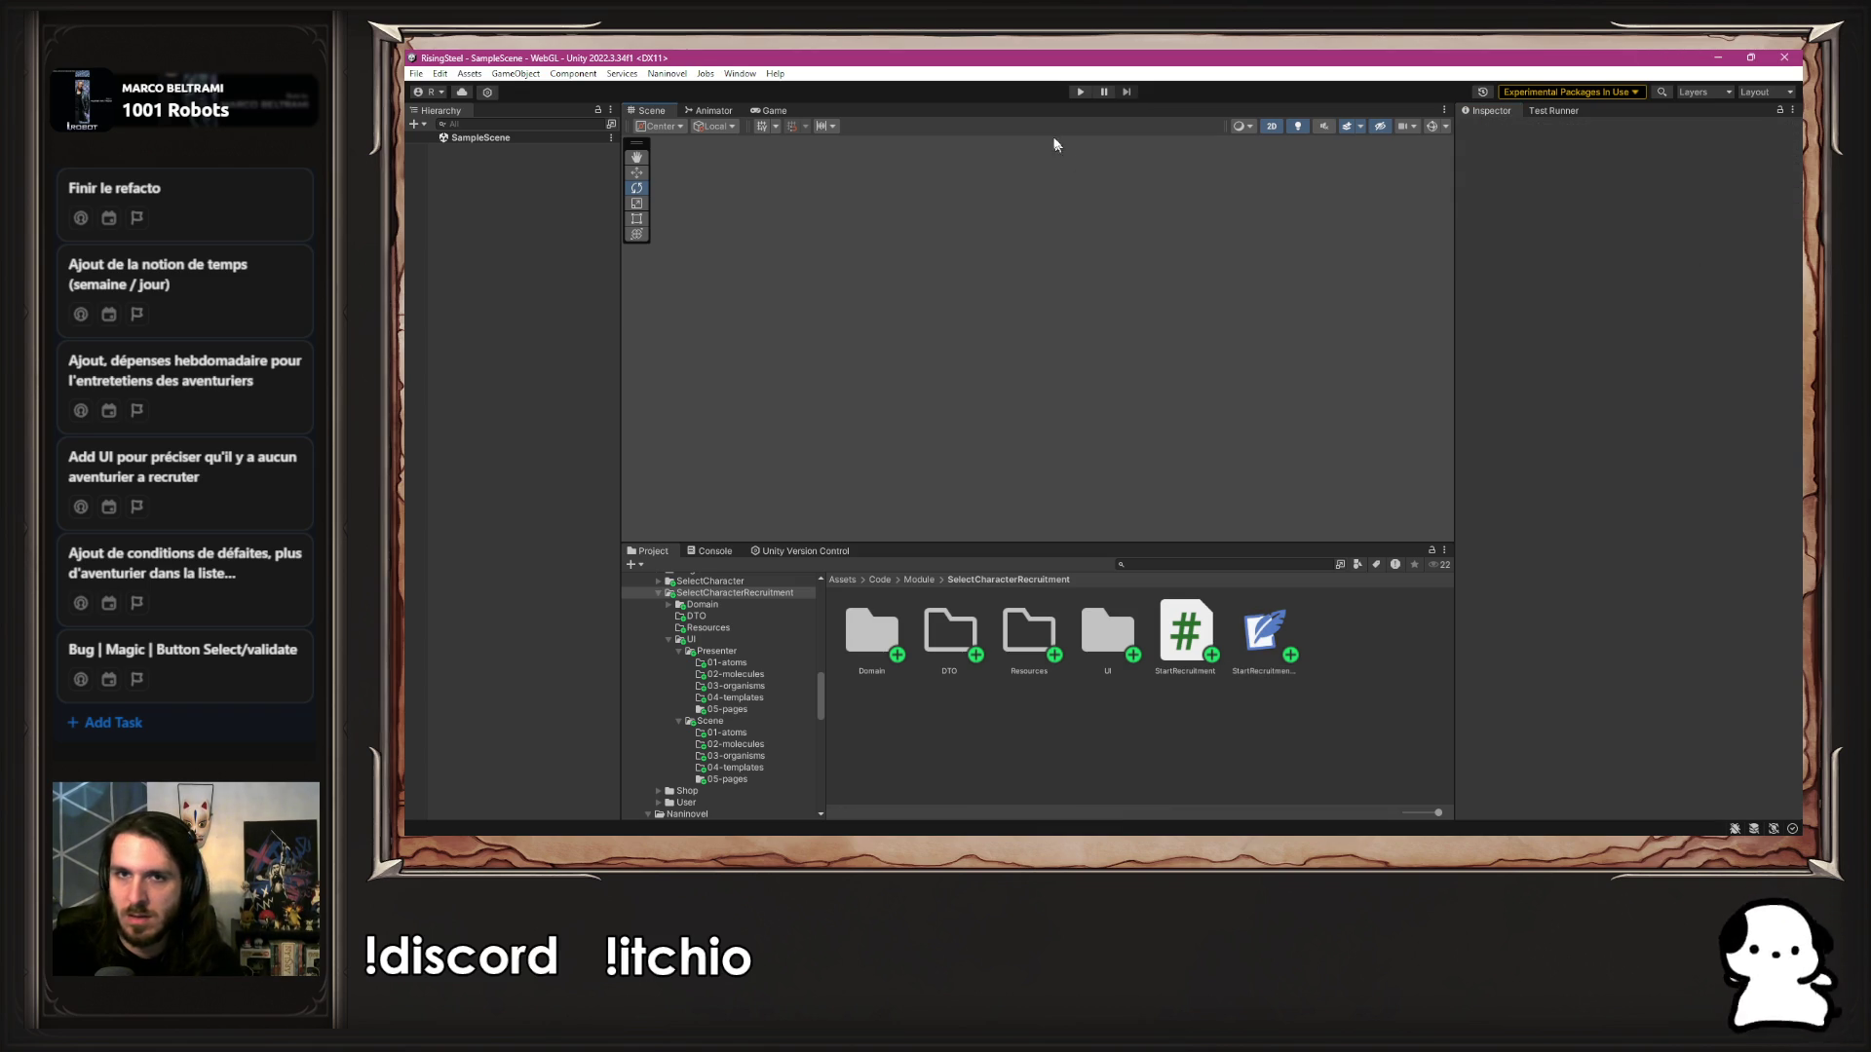
pyautogui.click(1081, 92)
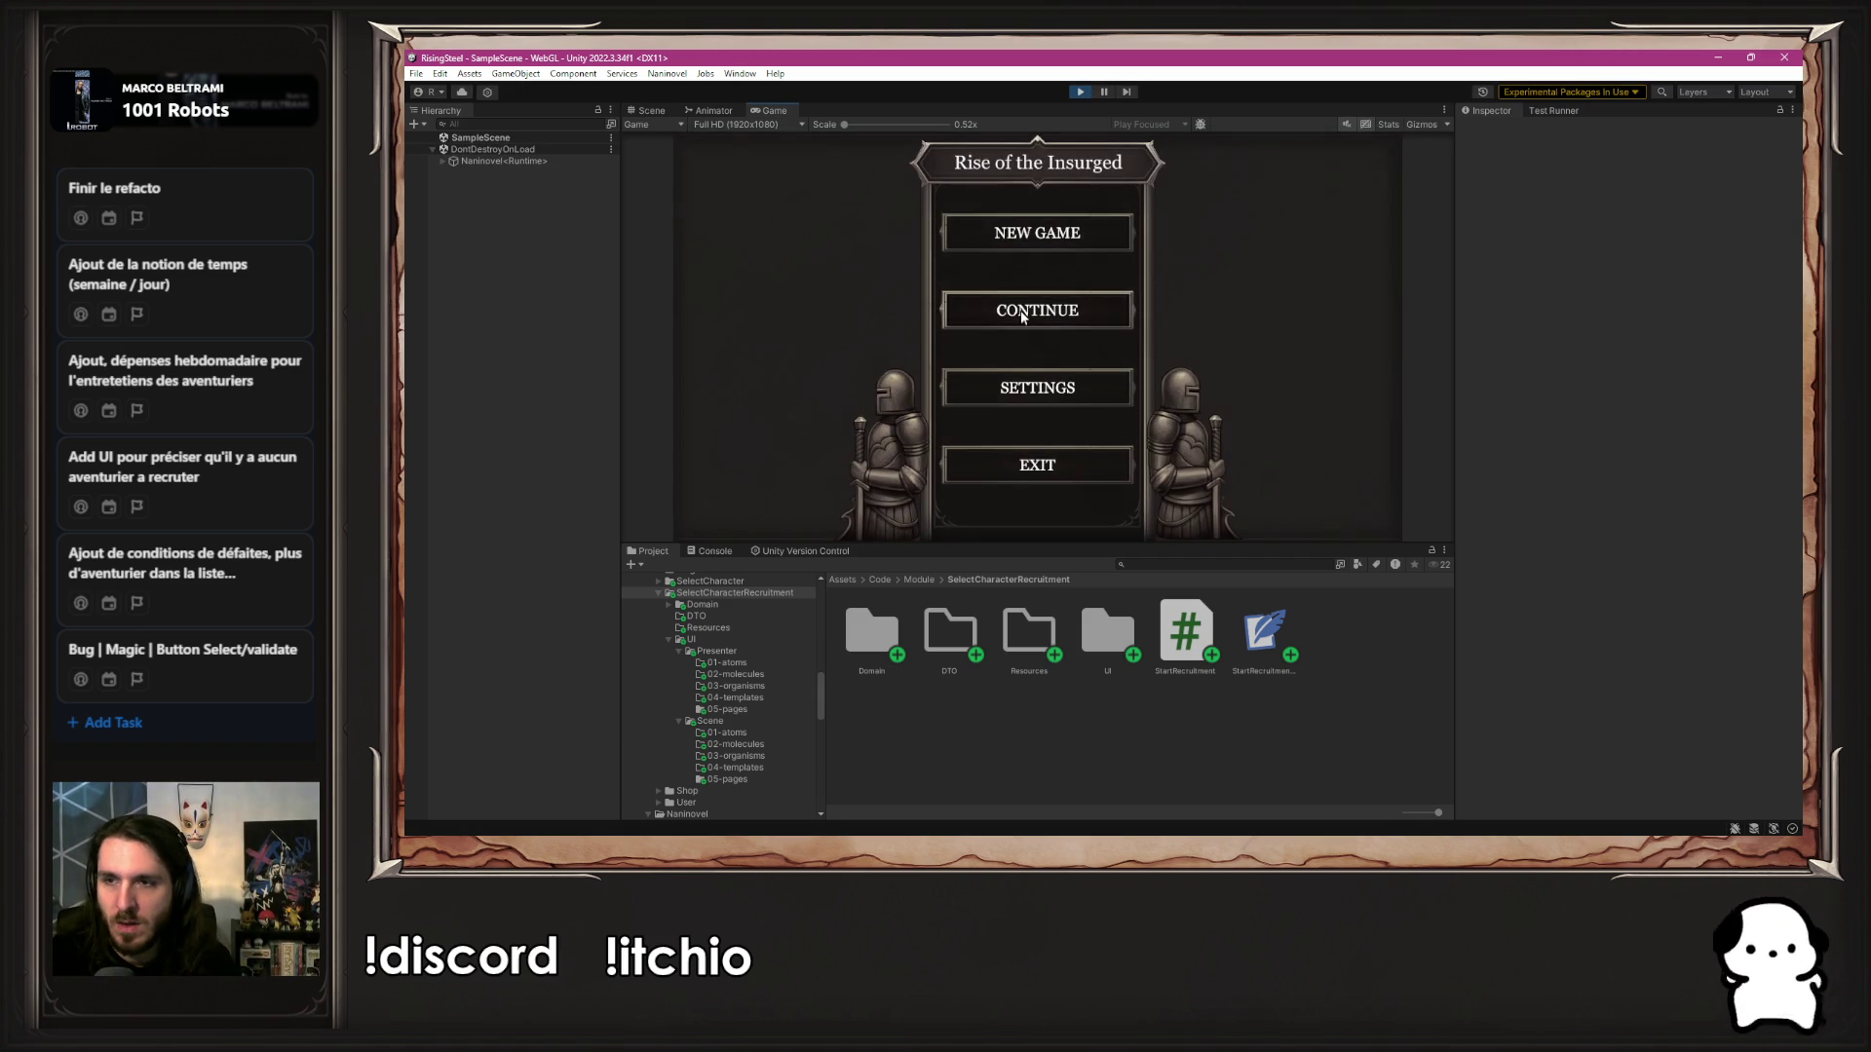
pyautogui.click(1046, 247)
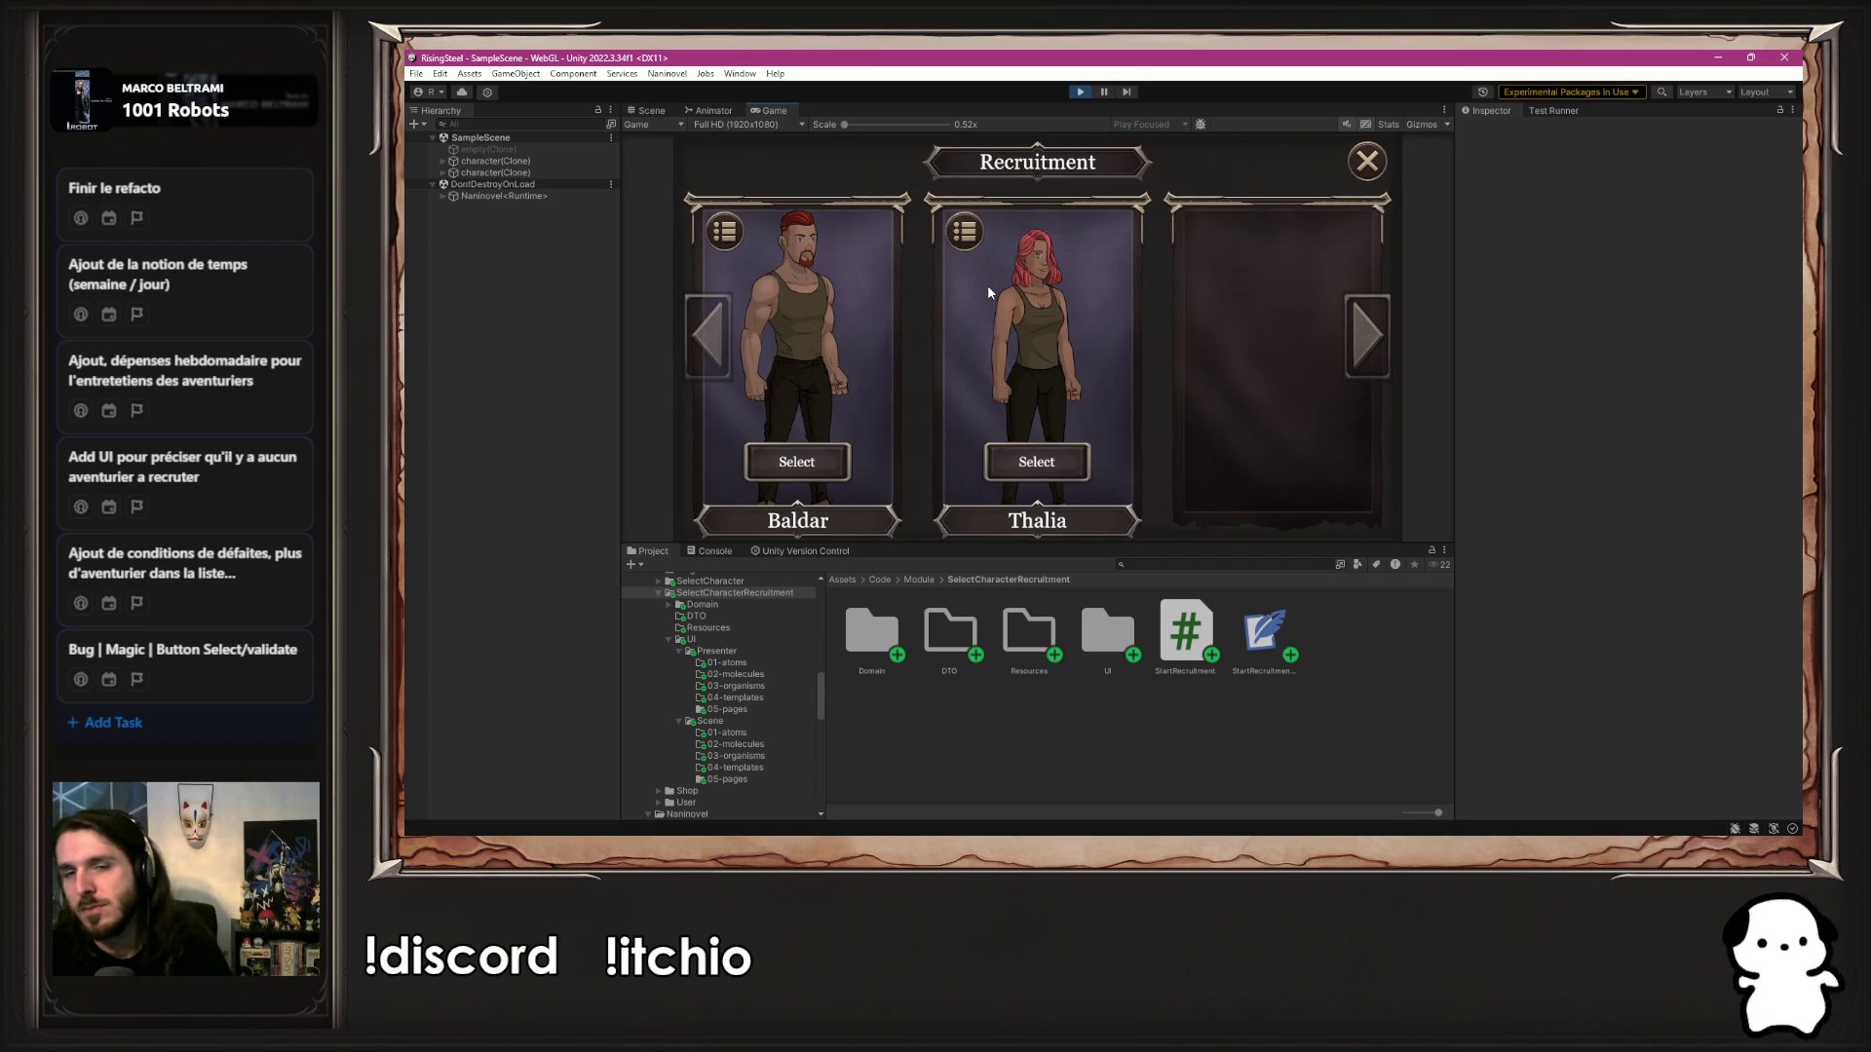
pyautogui.click(1080, 92)
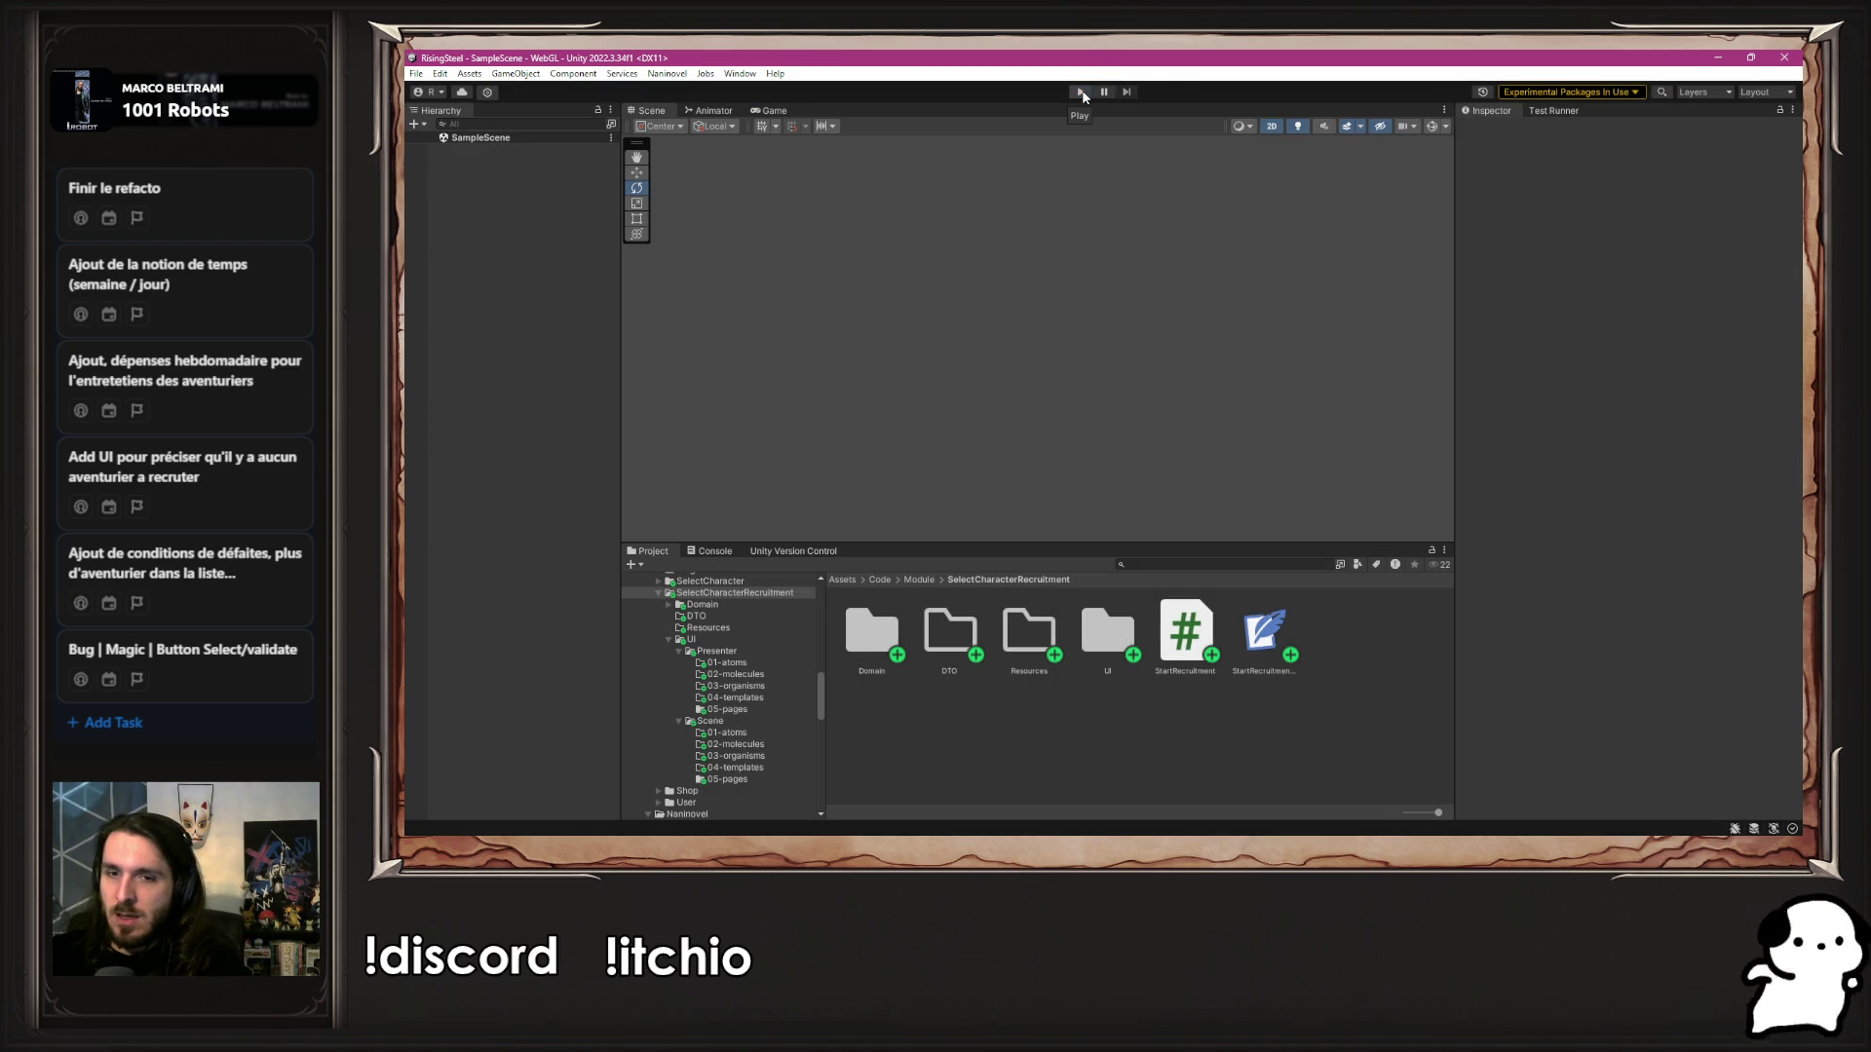
# Check the five scripts in Code/Naninovel/CustomCommand, then go back up to Code/Naninovel
pyautogui.click(910, 580)
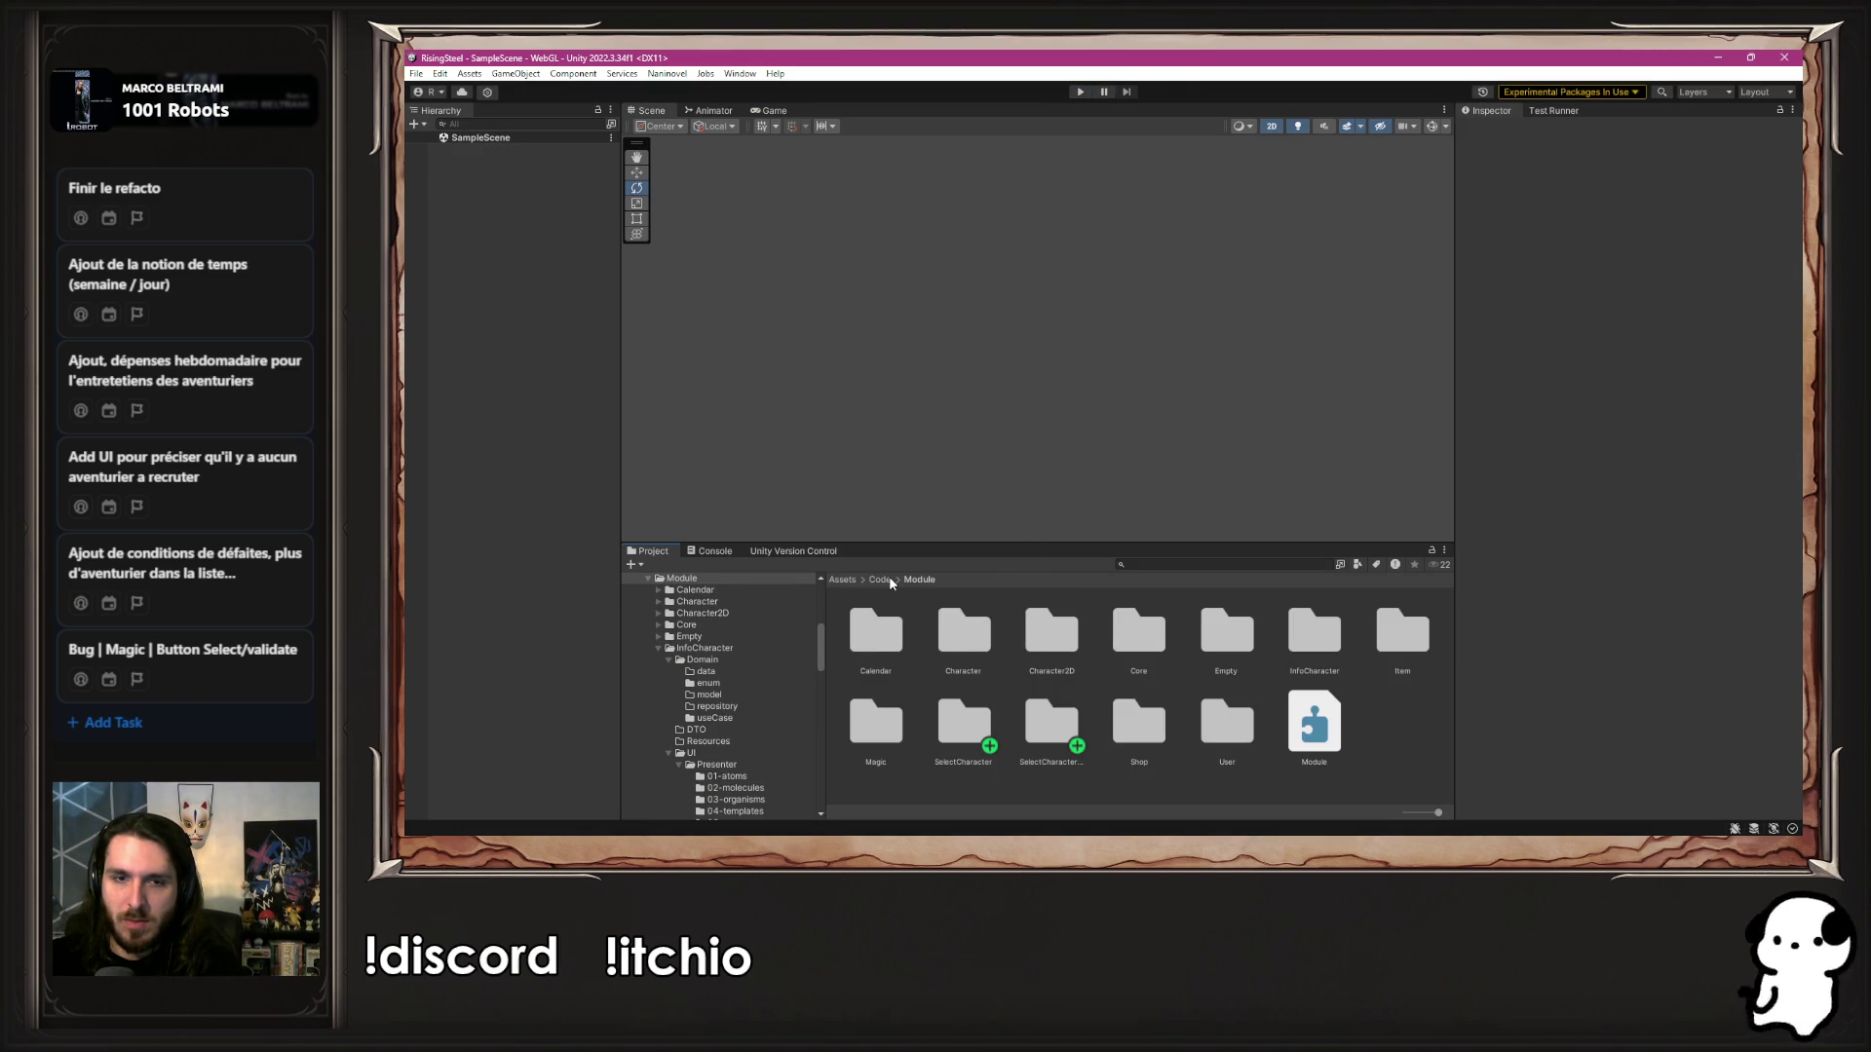
pyautogui.click(884, 580)
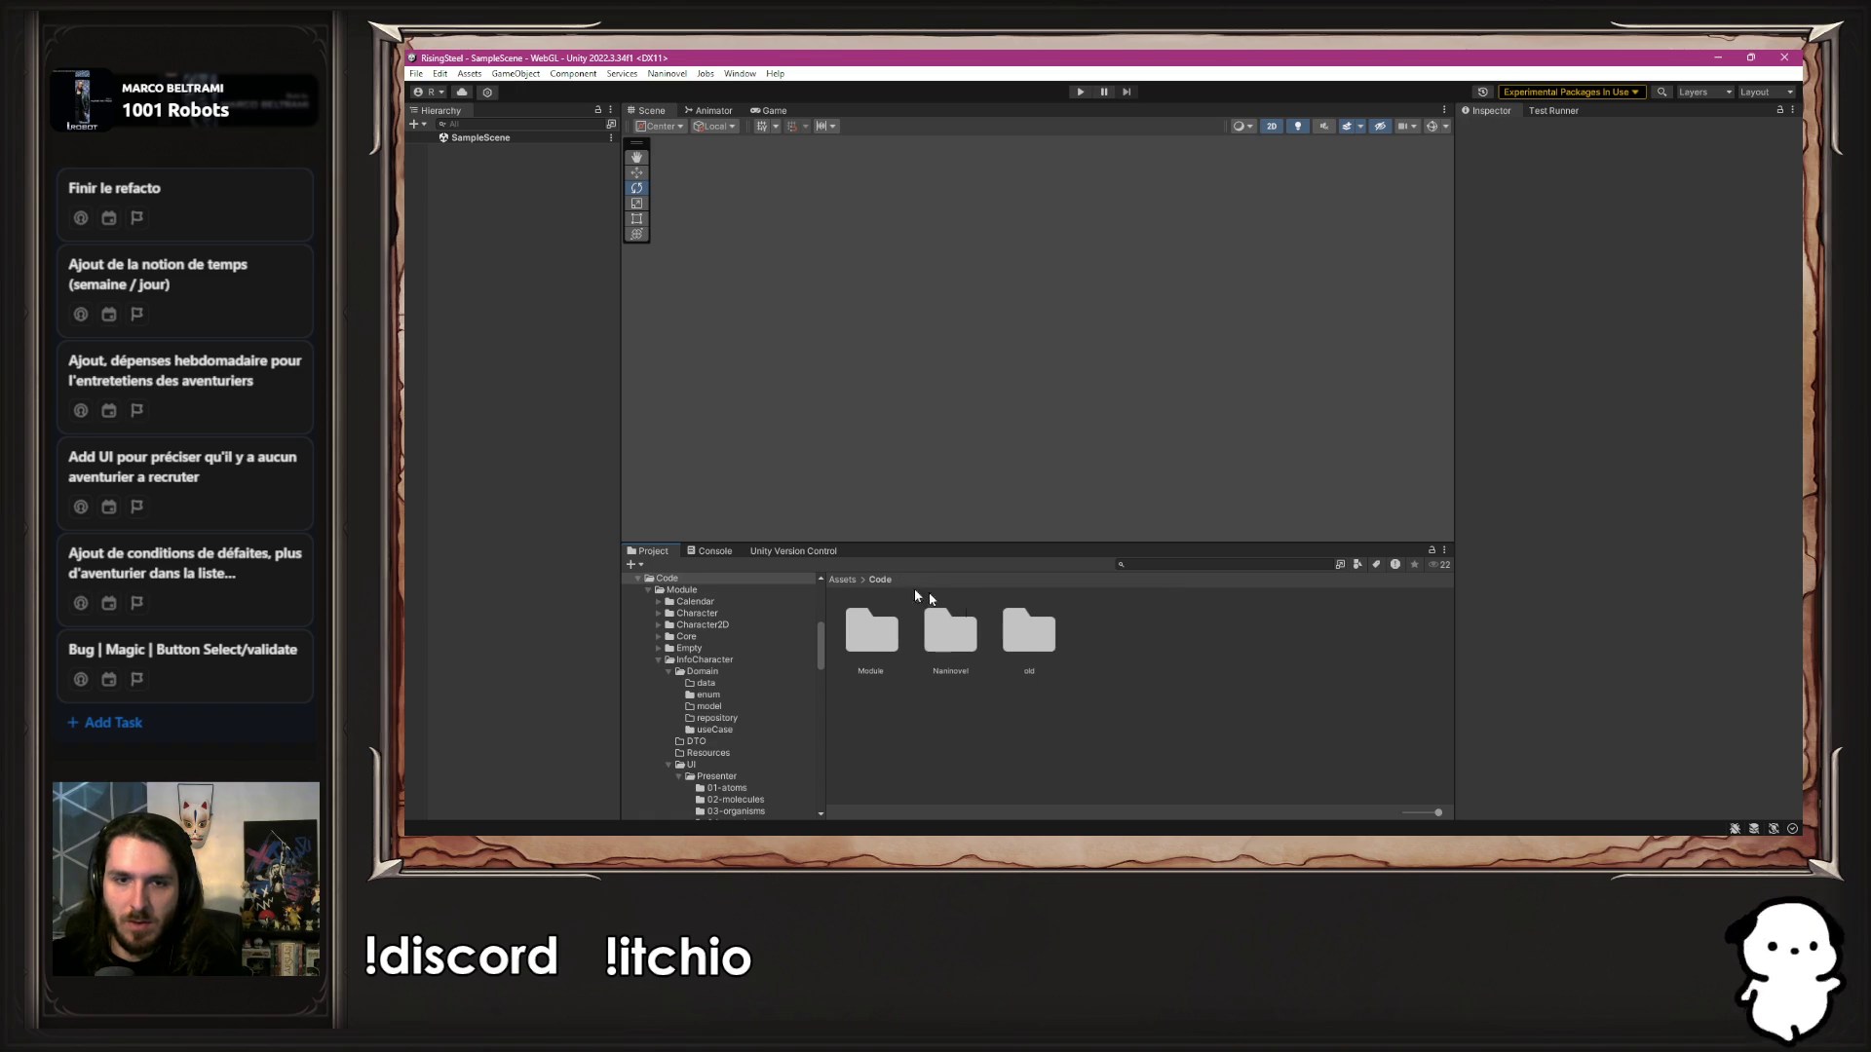
pyautogui.doubleClick(969, 635)
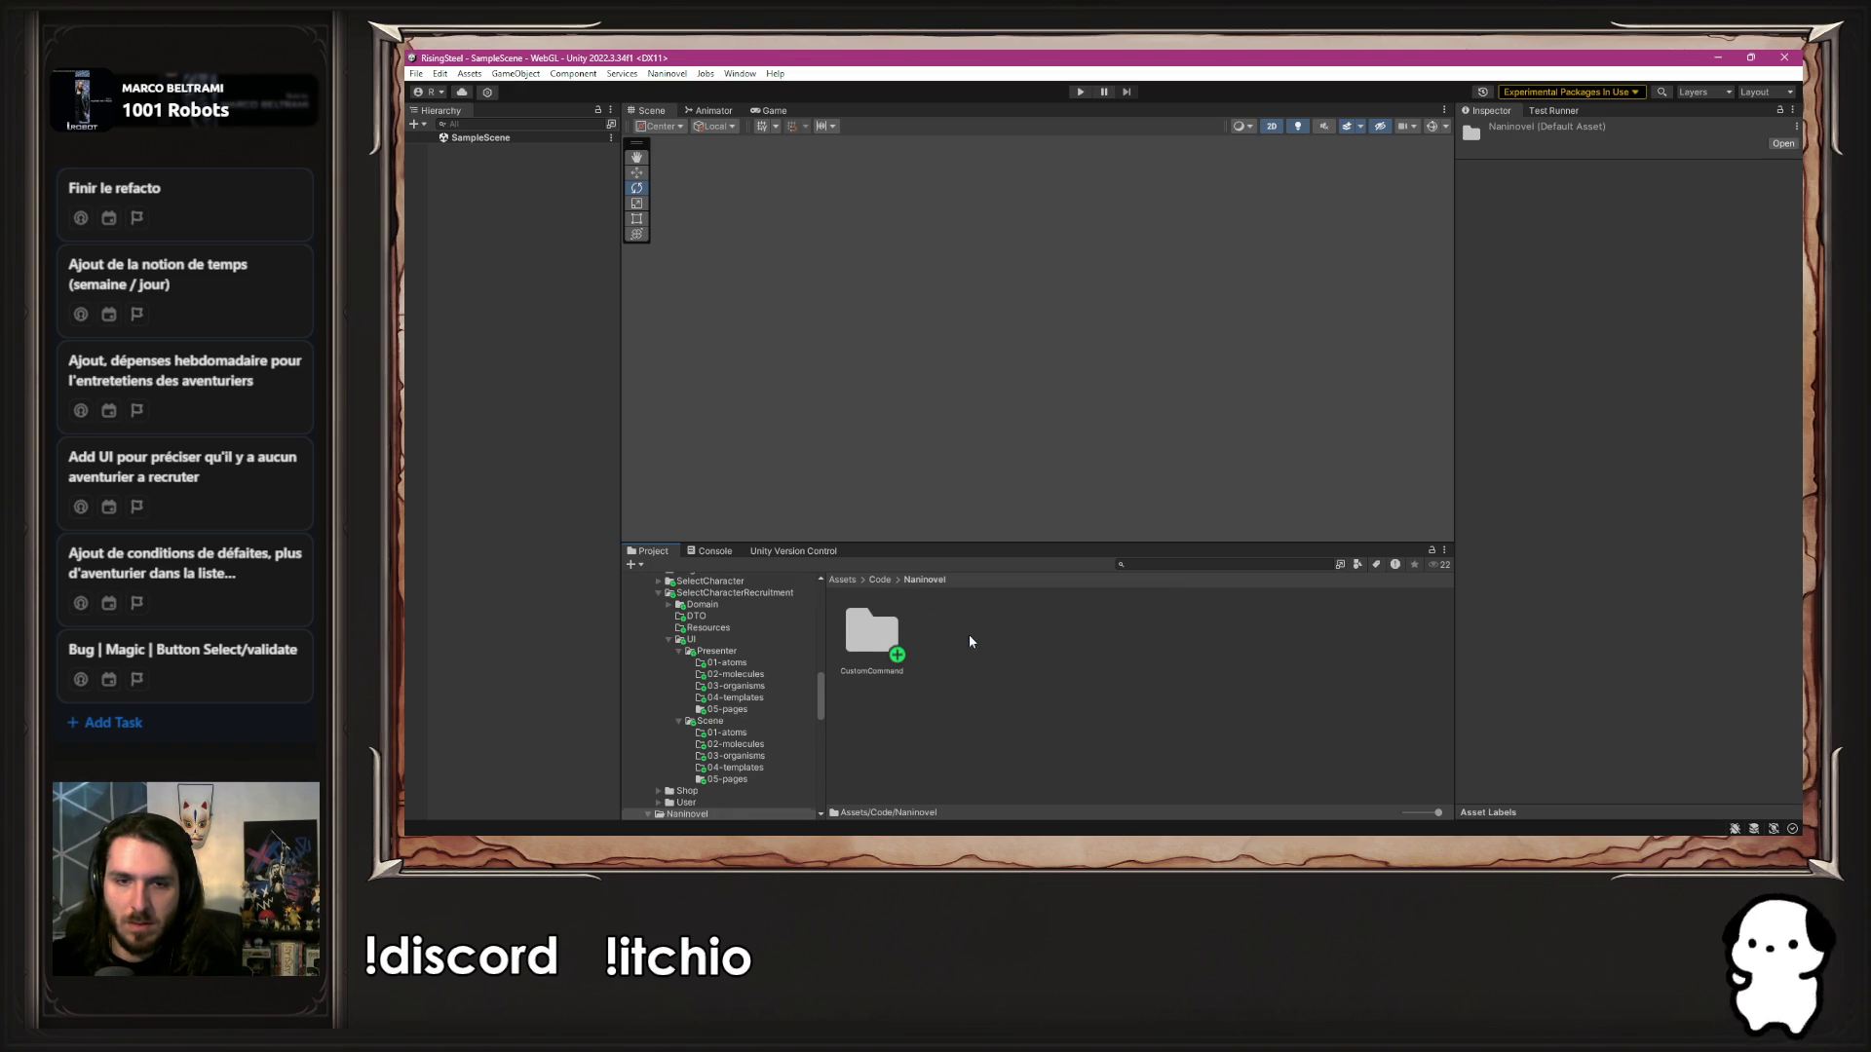
pyautogui.doubleClick(880, 634)
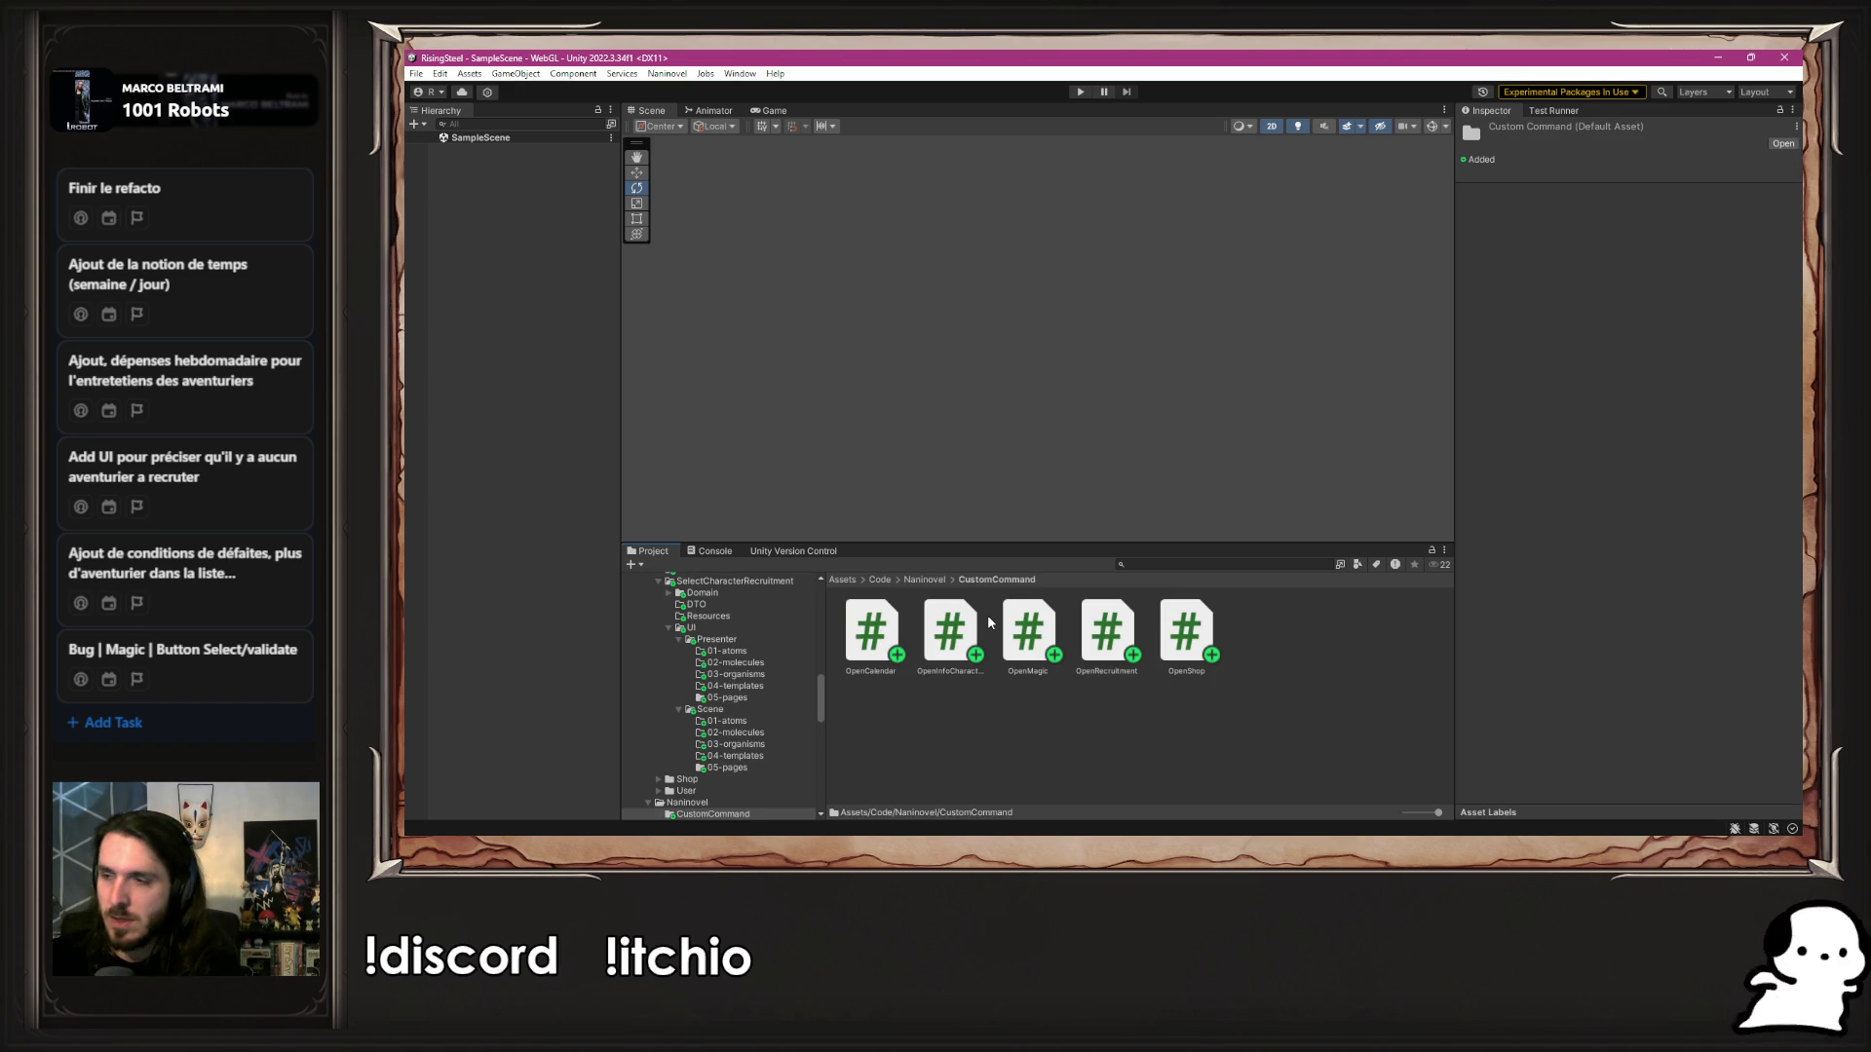
pyautogui.click(925, 580)
# Create a new assembly definition in the Naninovel folder and name it CustomCommand
pyautogui.rightClick(997, 709)
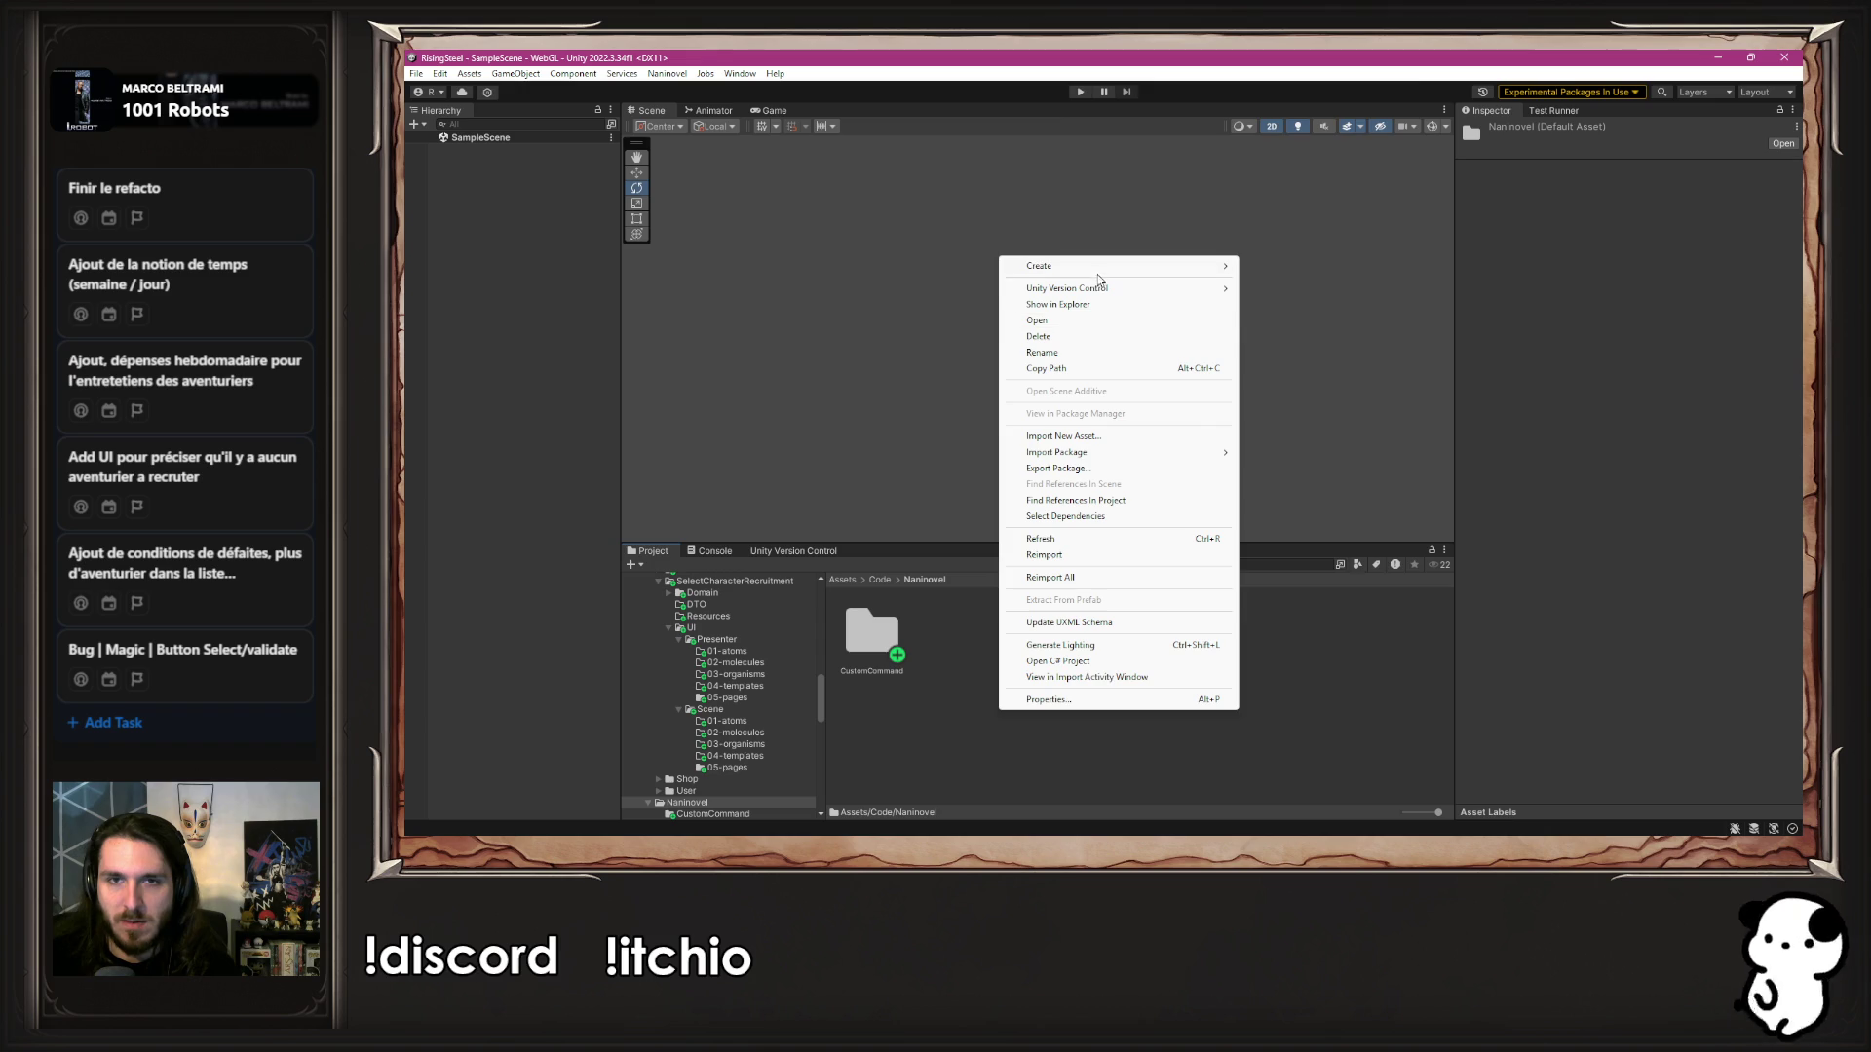
pyautogui.moveTo(1097, 273)
pyautogui.moveTo(1325, 310)
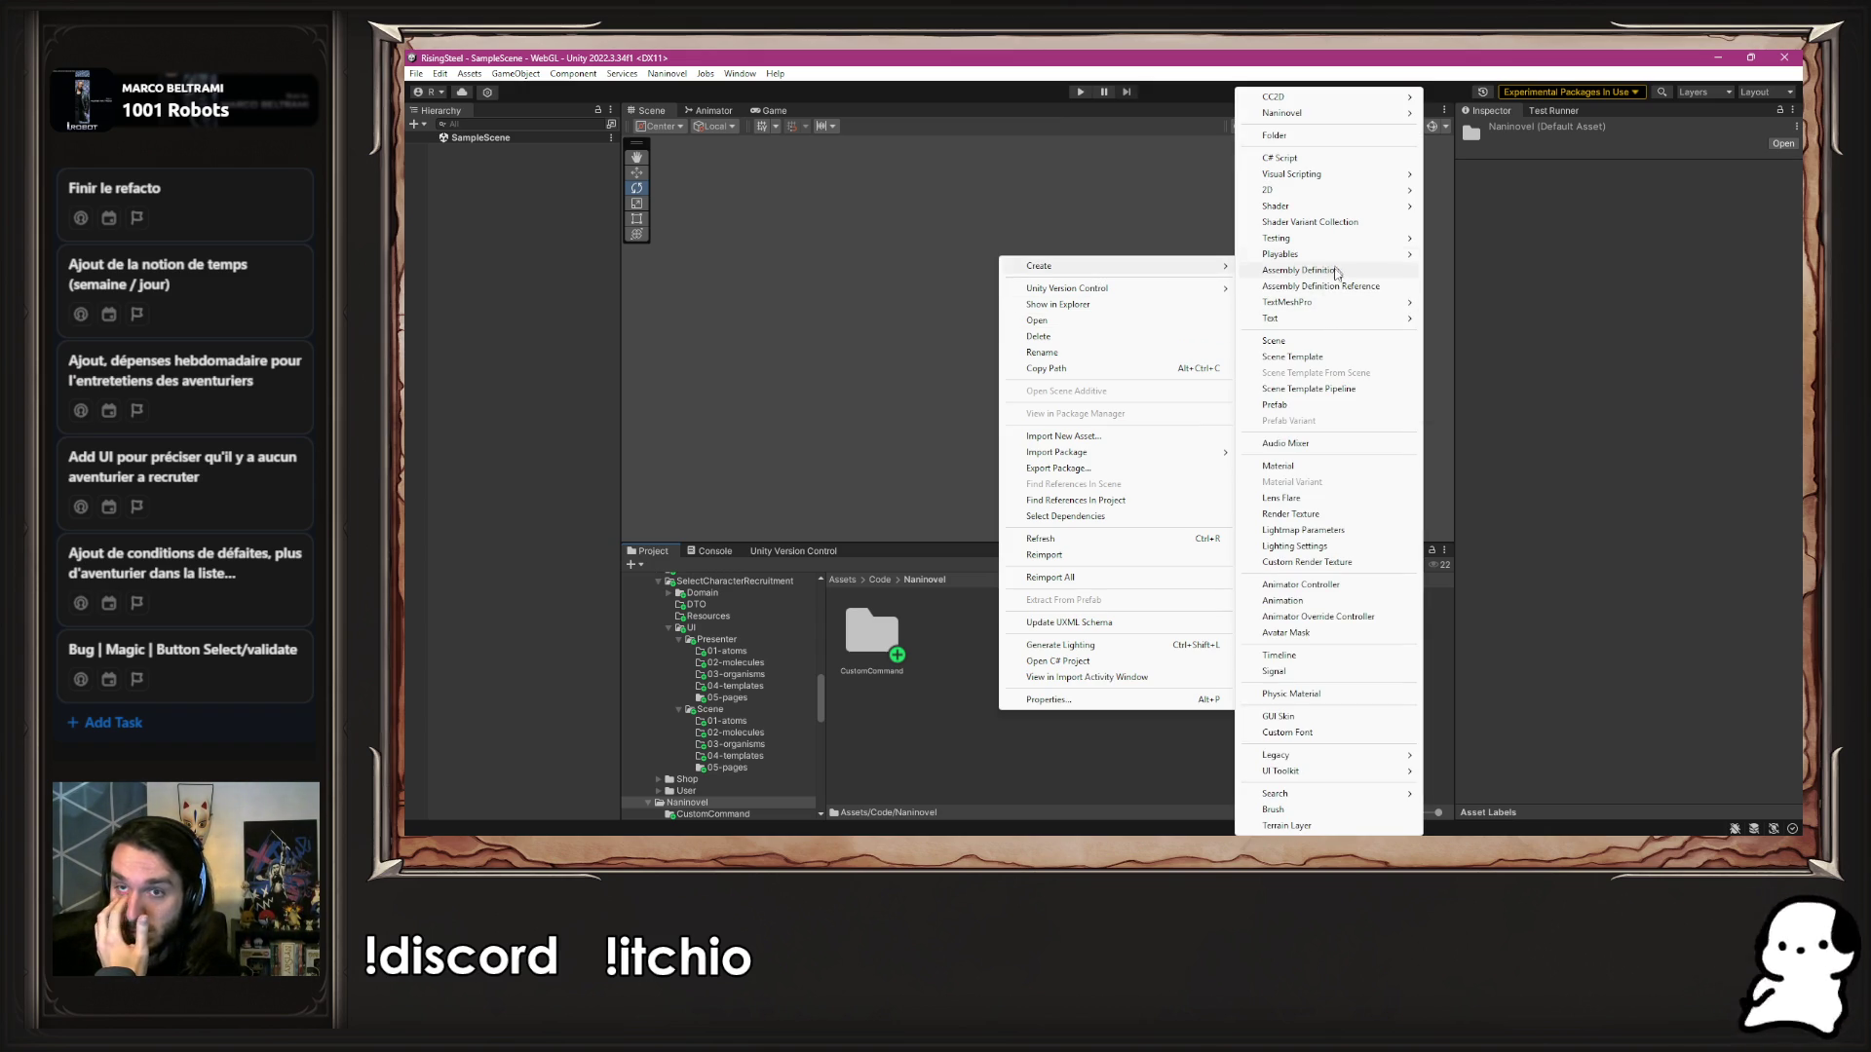
pyautogui.click(1336, 274)
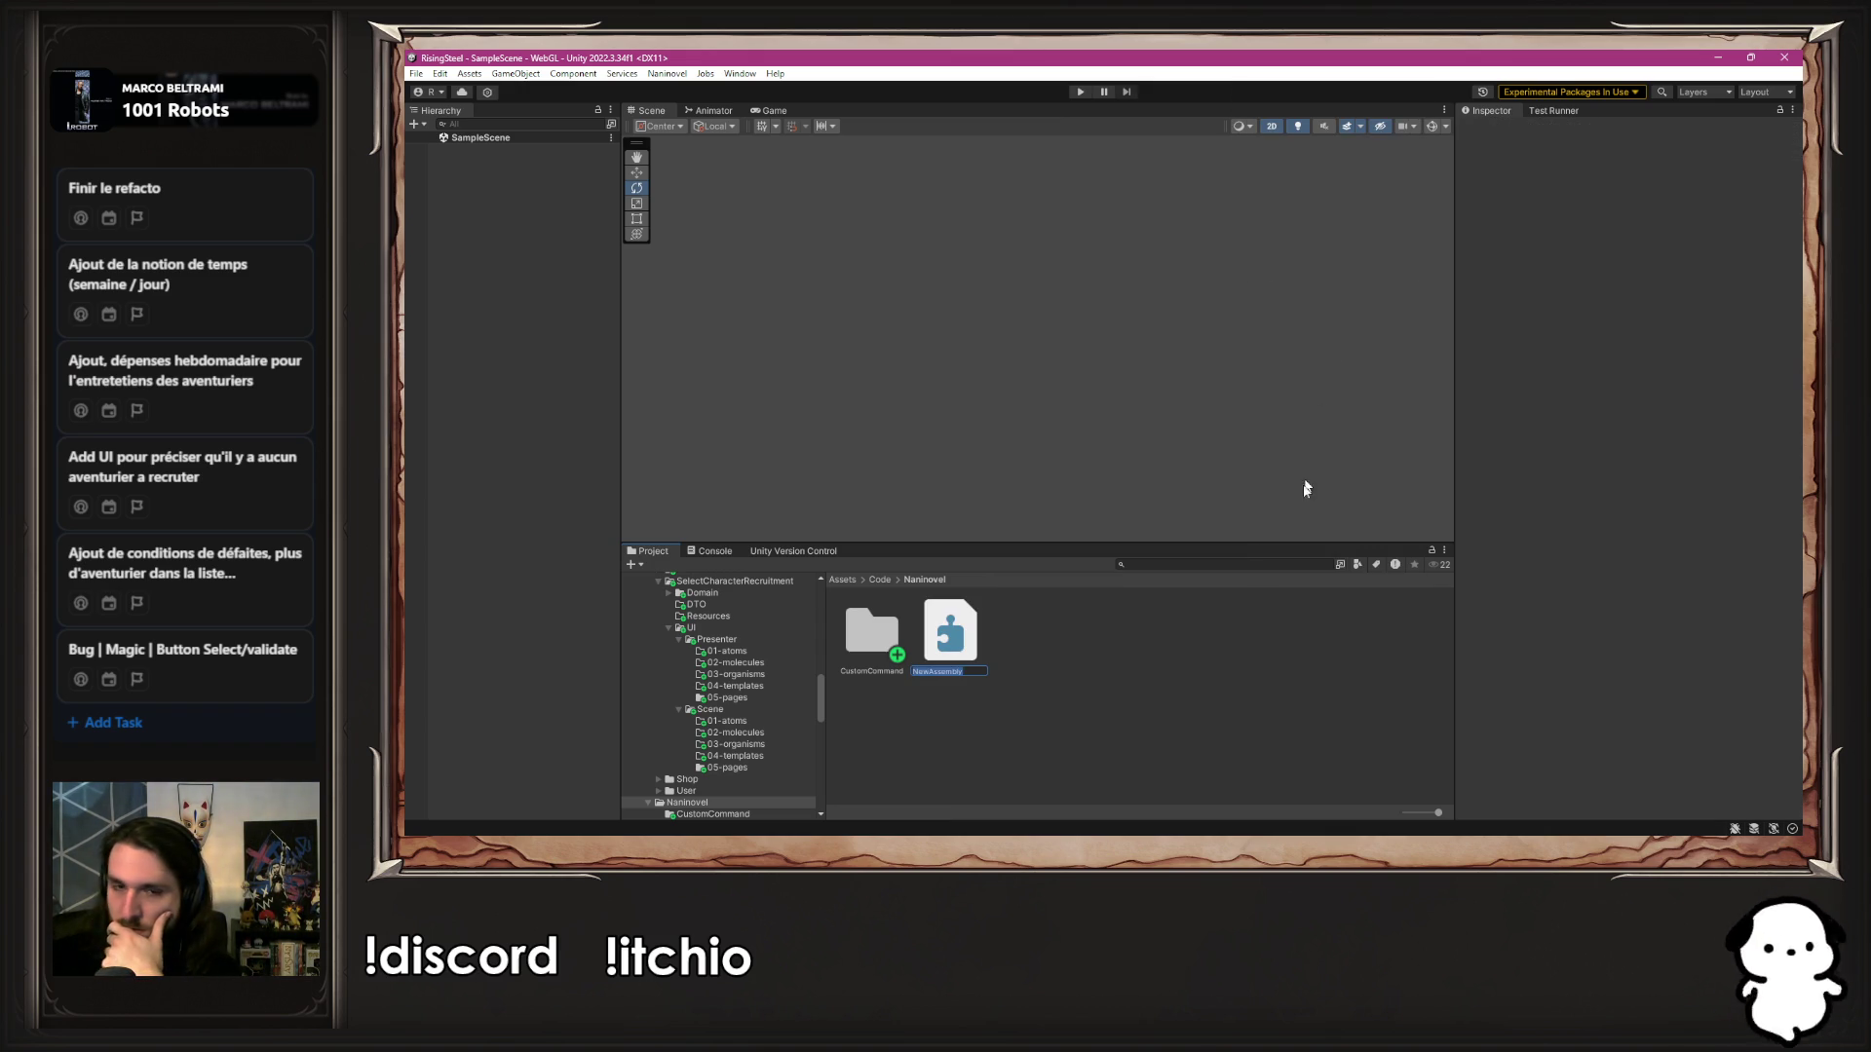
pyautogui.write('Nan')
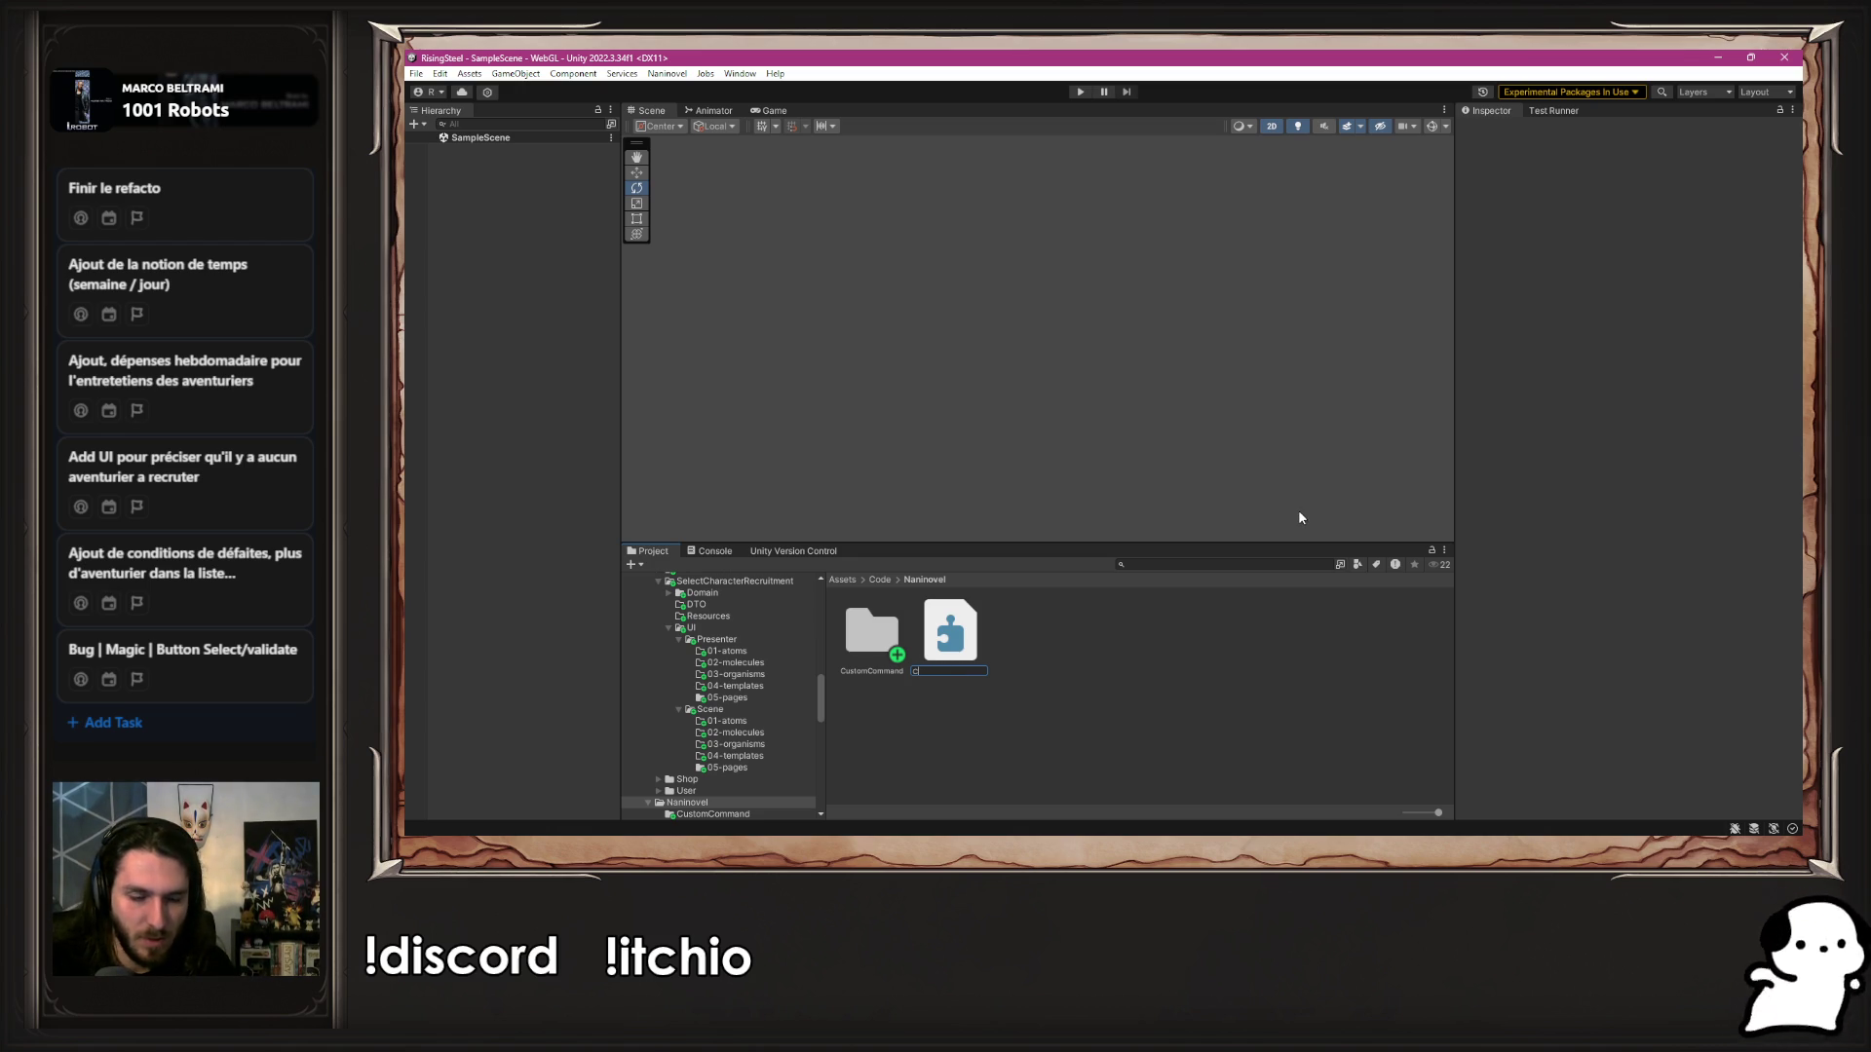
pyautogui.write('mand')
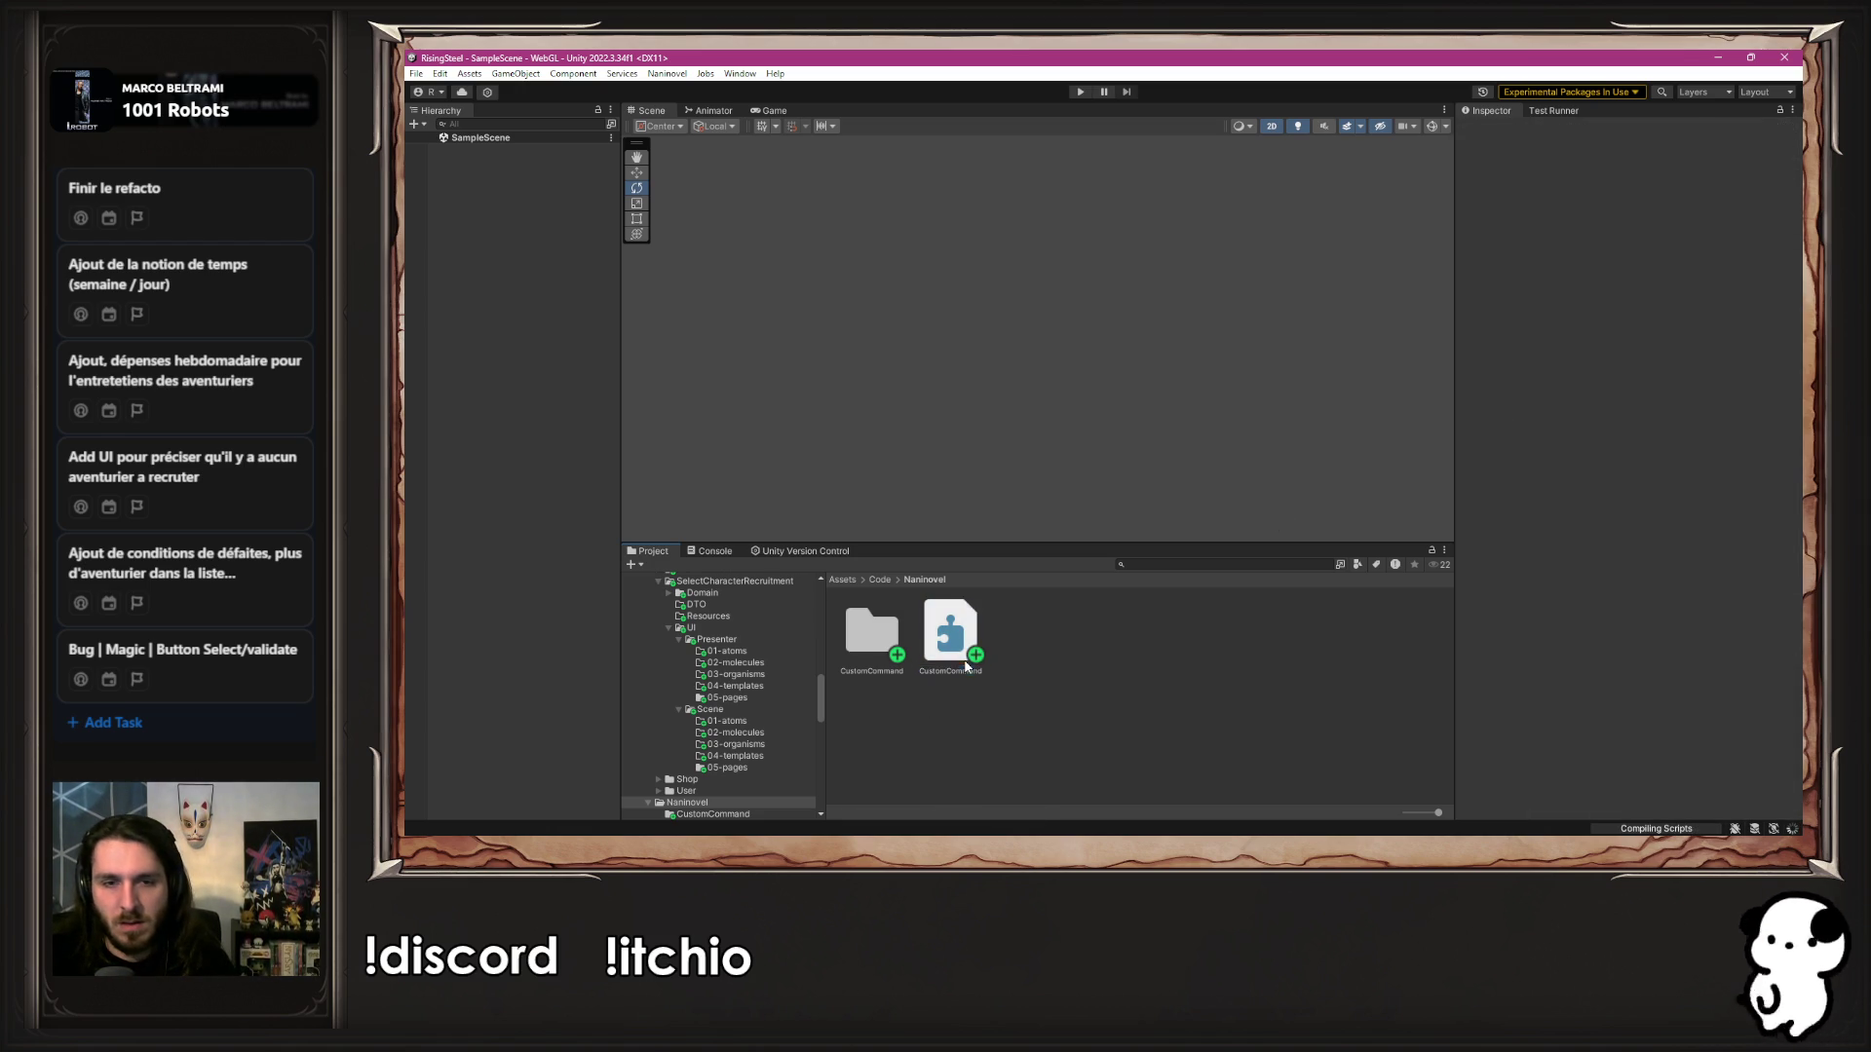
# Move the assembly definition into the CustomCommand folder beside the five command scripts
pyautogui.moveTo(950, 633)
pyautogui.mouseDown()
pyautogui.moveTo(955, 651)
pyautogui.moveTo(894, 655)
pyautogui.mouseUp()
pyautogui.doubleClick(893, 653)
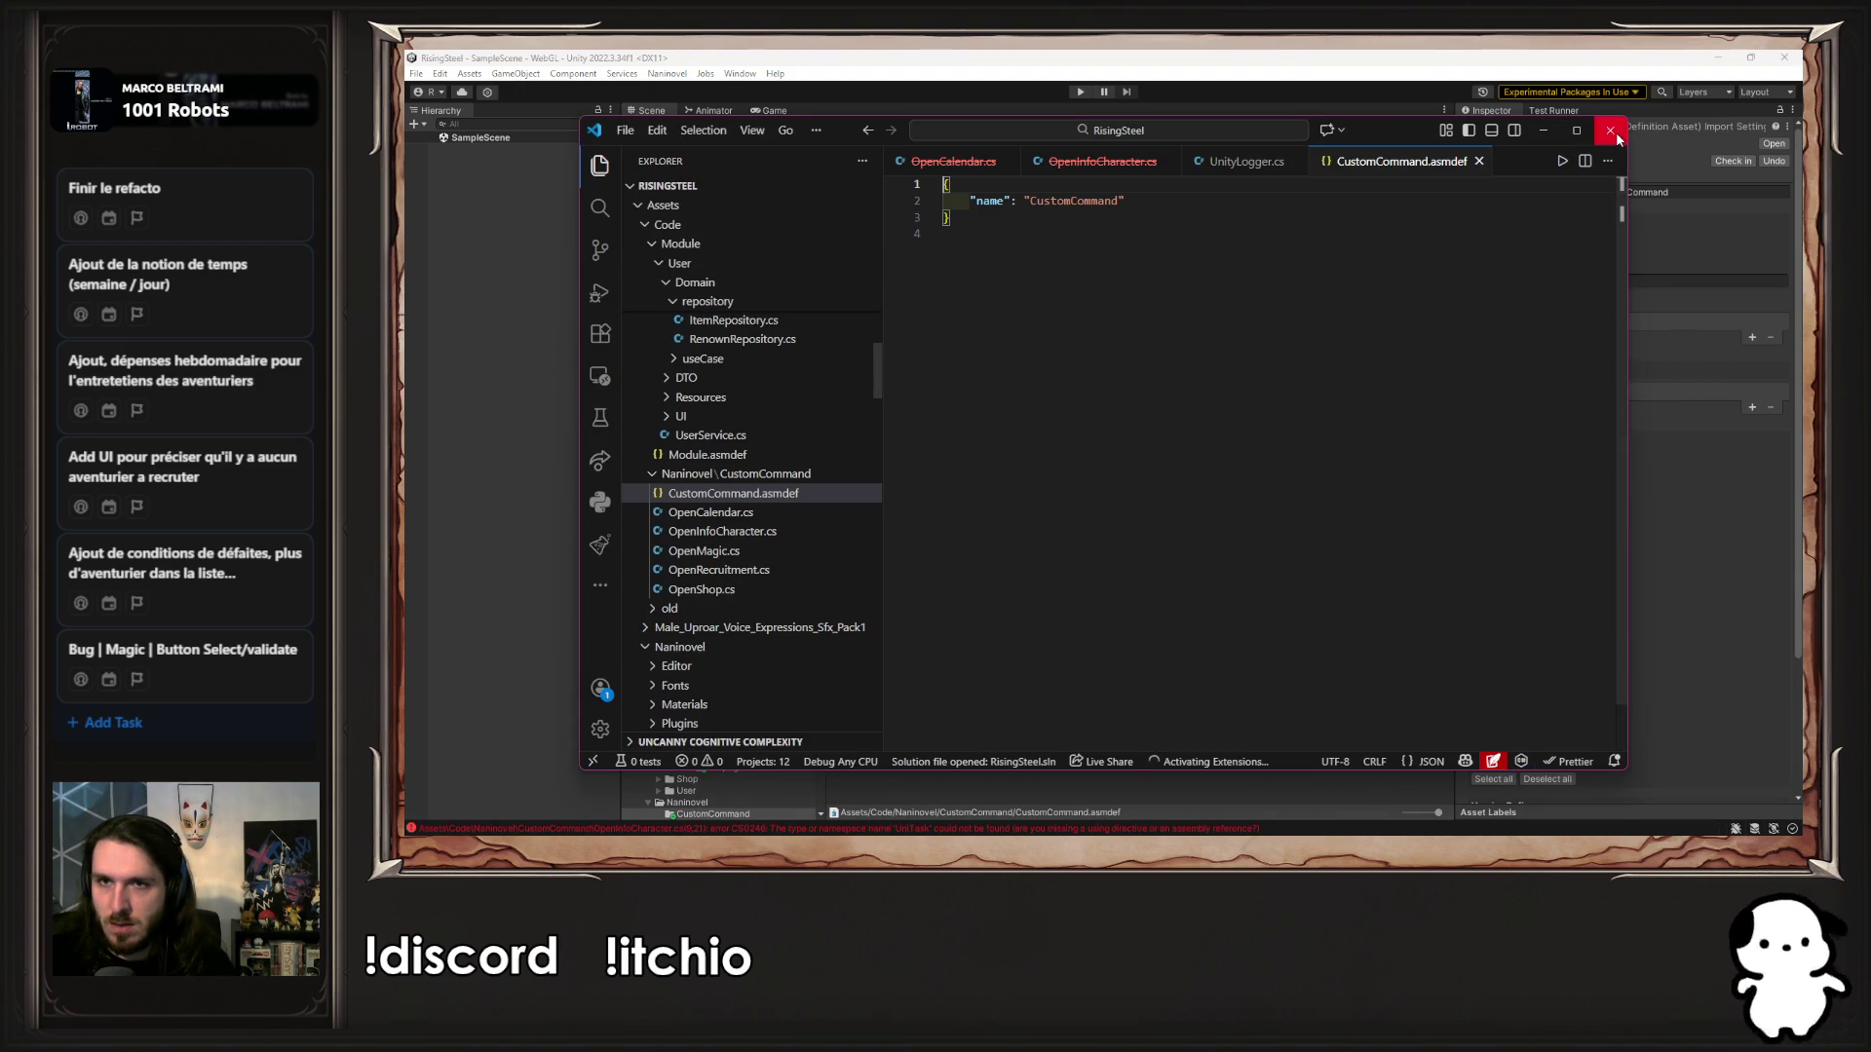
pyautogui.click(1543, 130)
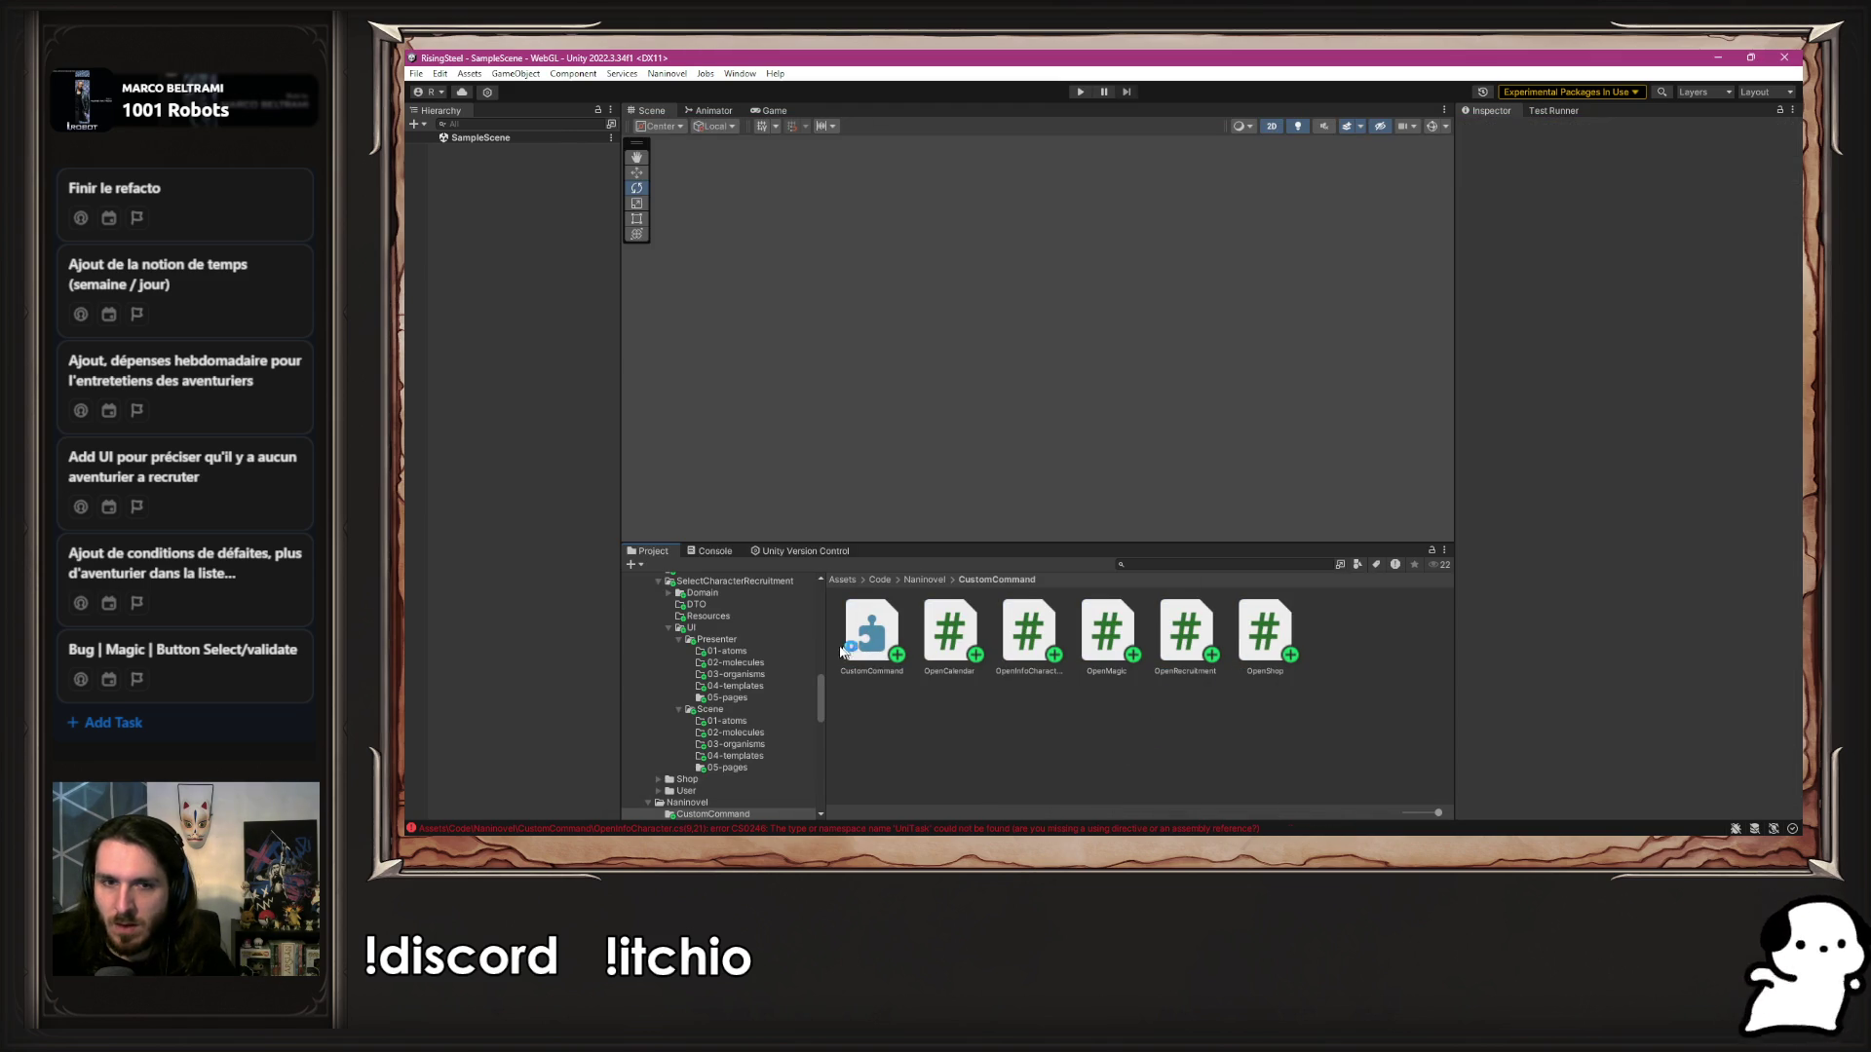
# Remove the missing define constraint and reference Elringus.Naninovel.Runtime in CustomCommand.asmdef, then save
pyautogui.click(862, 631)
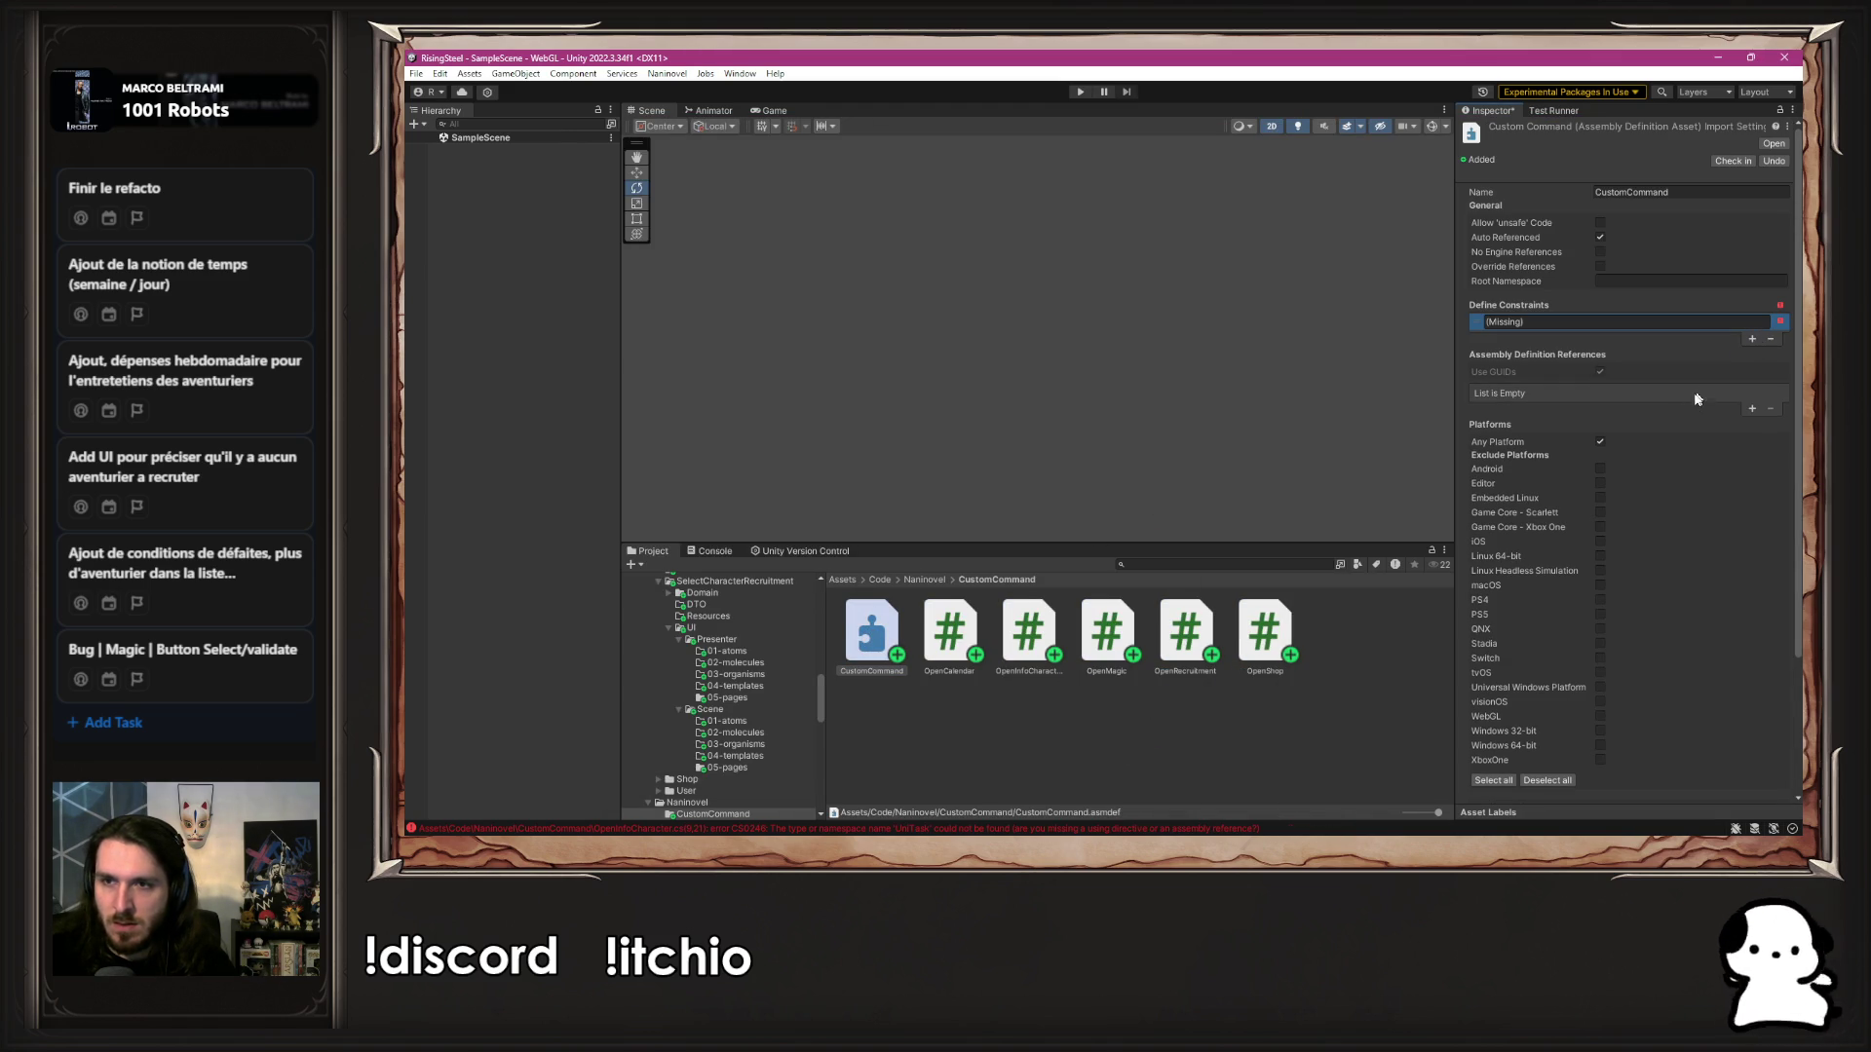
pyautogui.click(1770, 338)
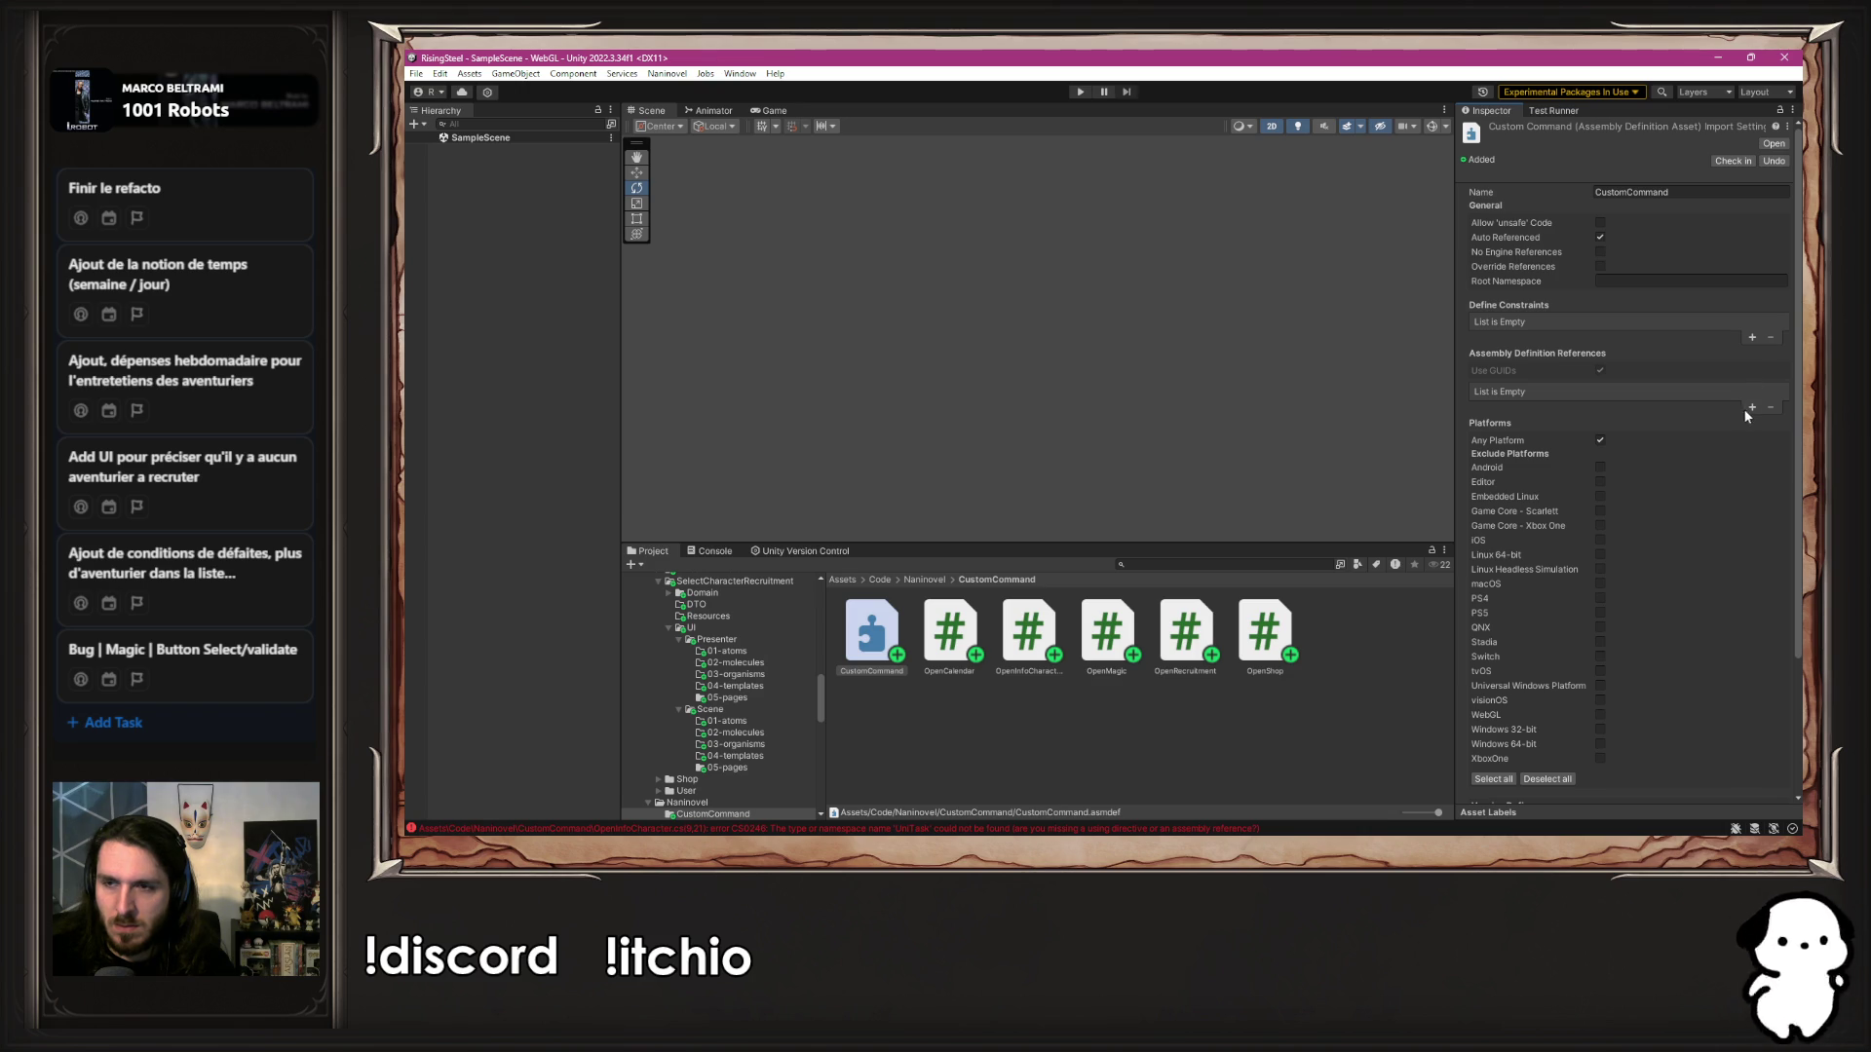
pyautogui.click(1751, 407)
pyautogui.click(1776, 391)
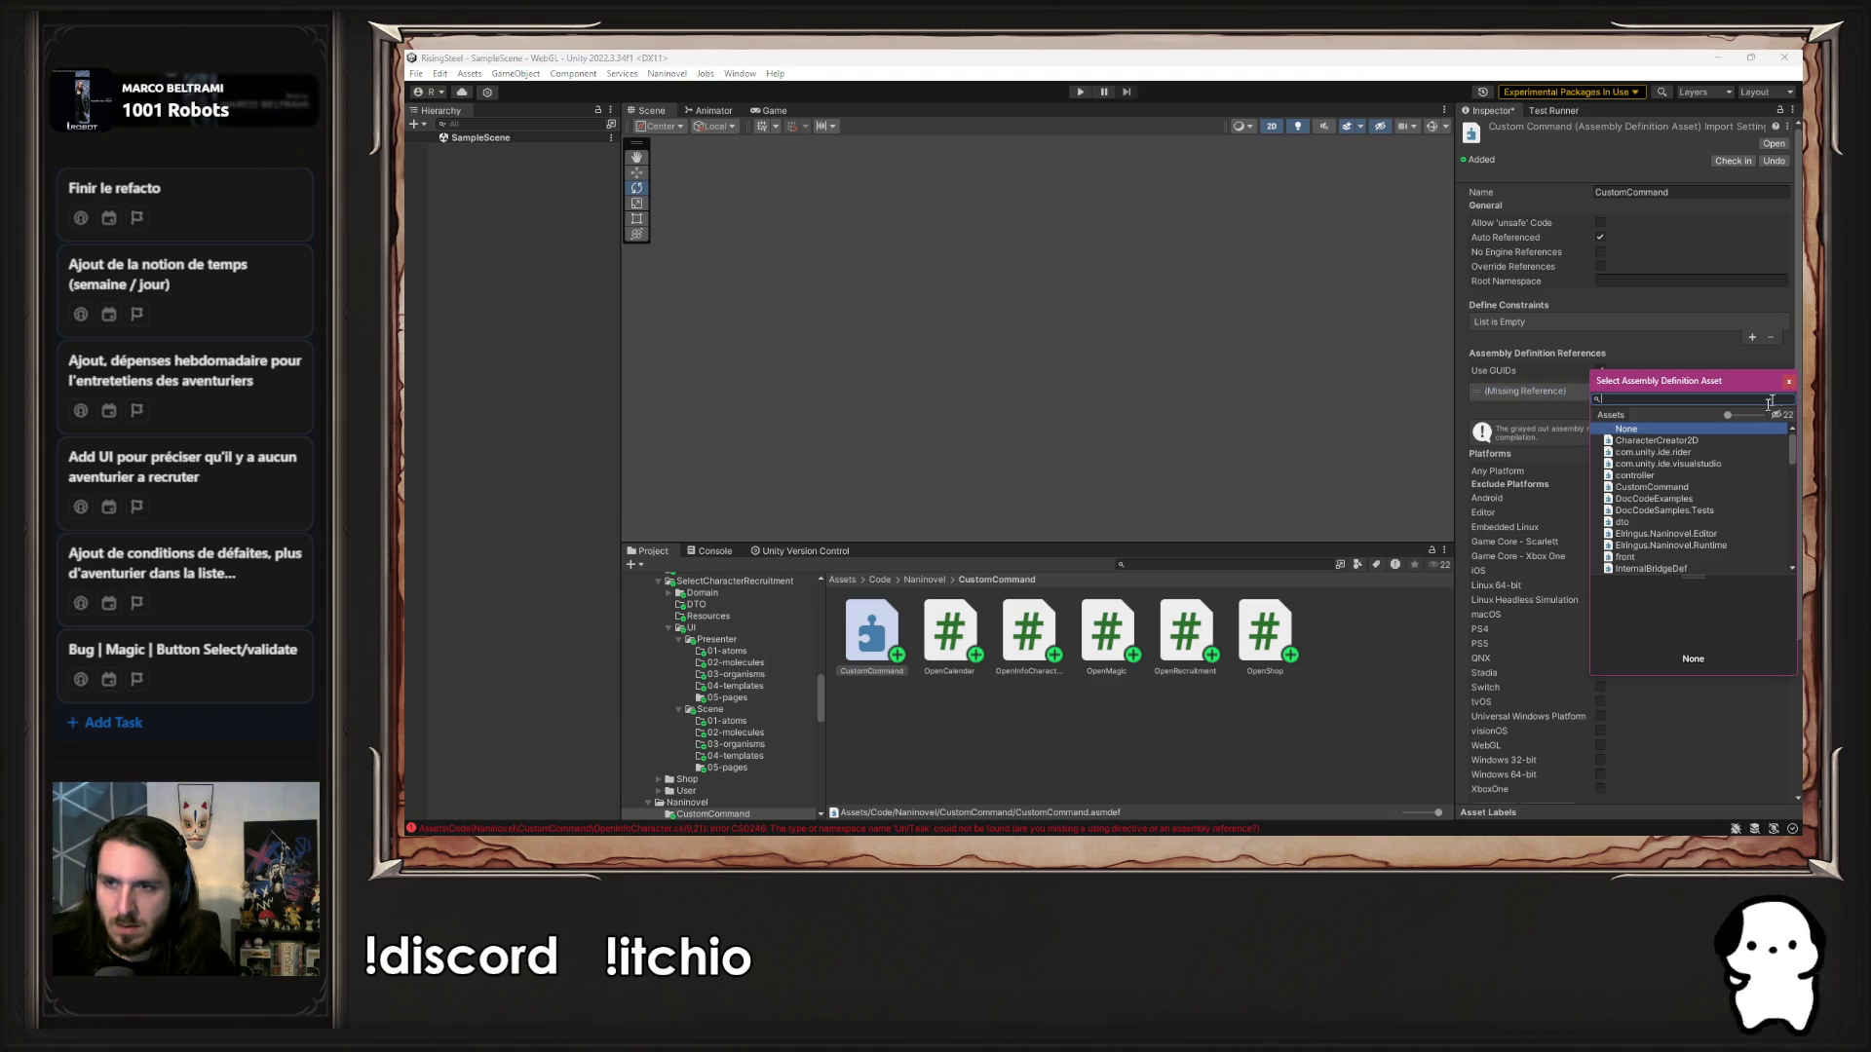
pyautogui.write('Elringus.Naninovel.Runtime')
pyautogui.doubleClick(1719, 440)
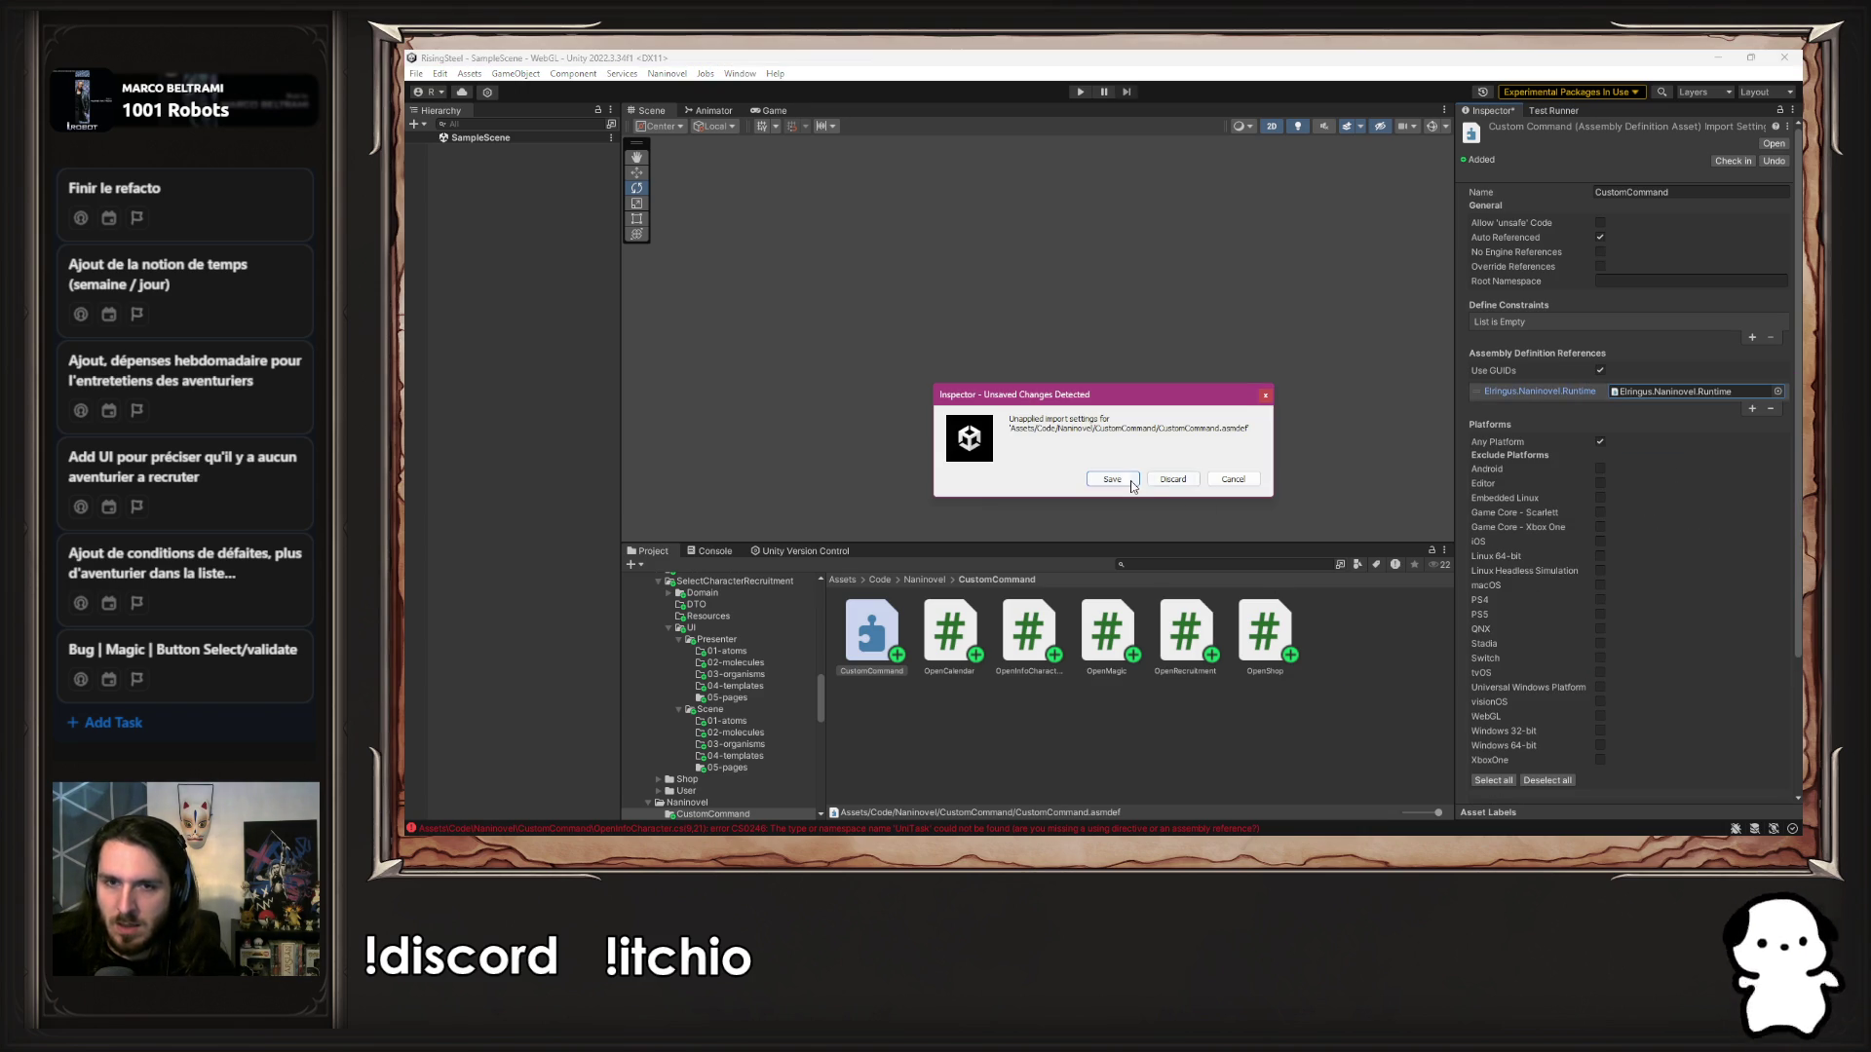
pyautogui.click(1128, 479)
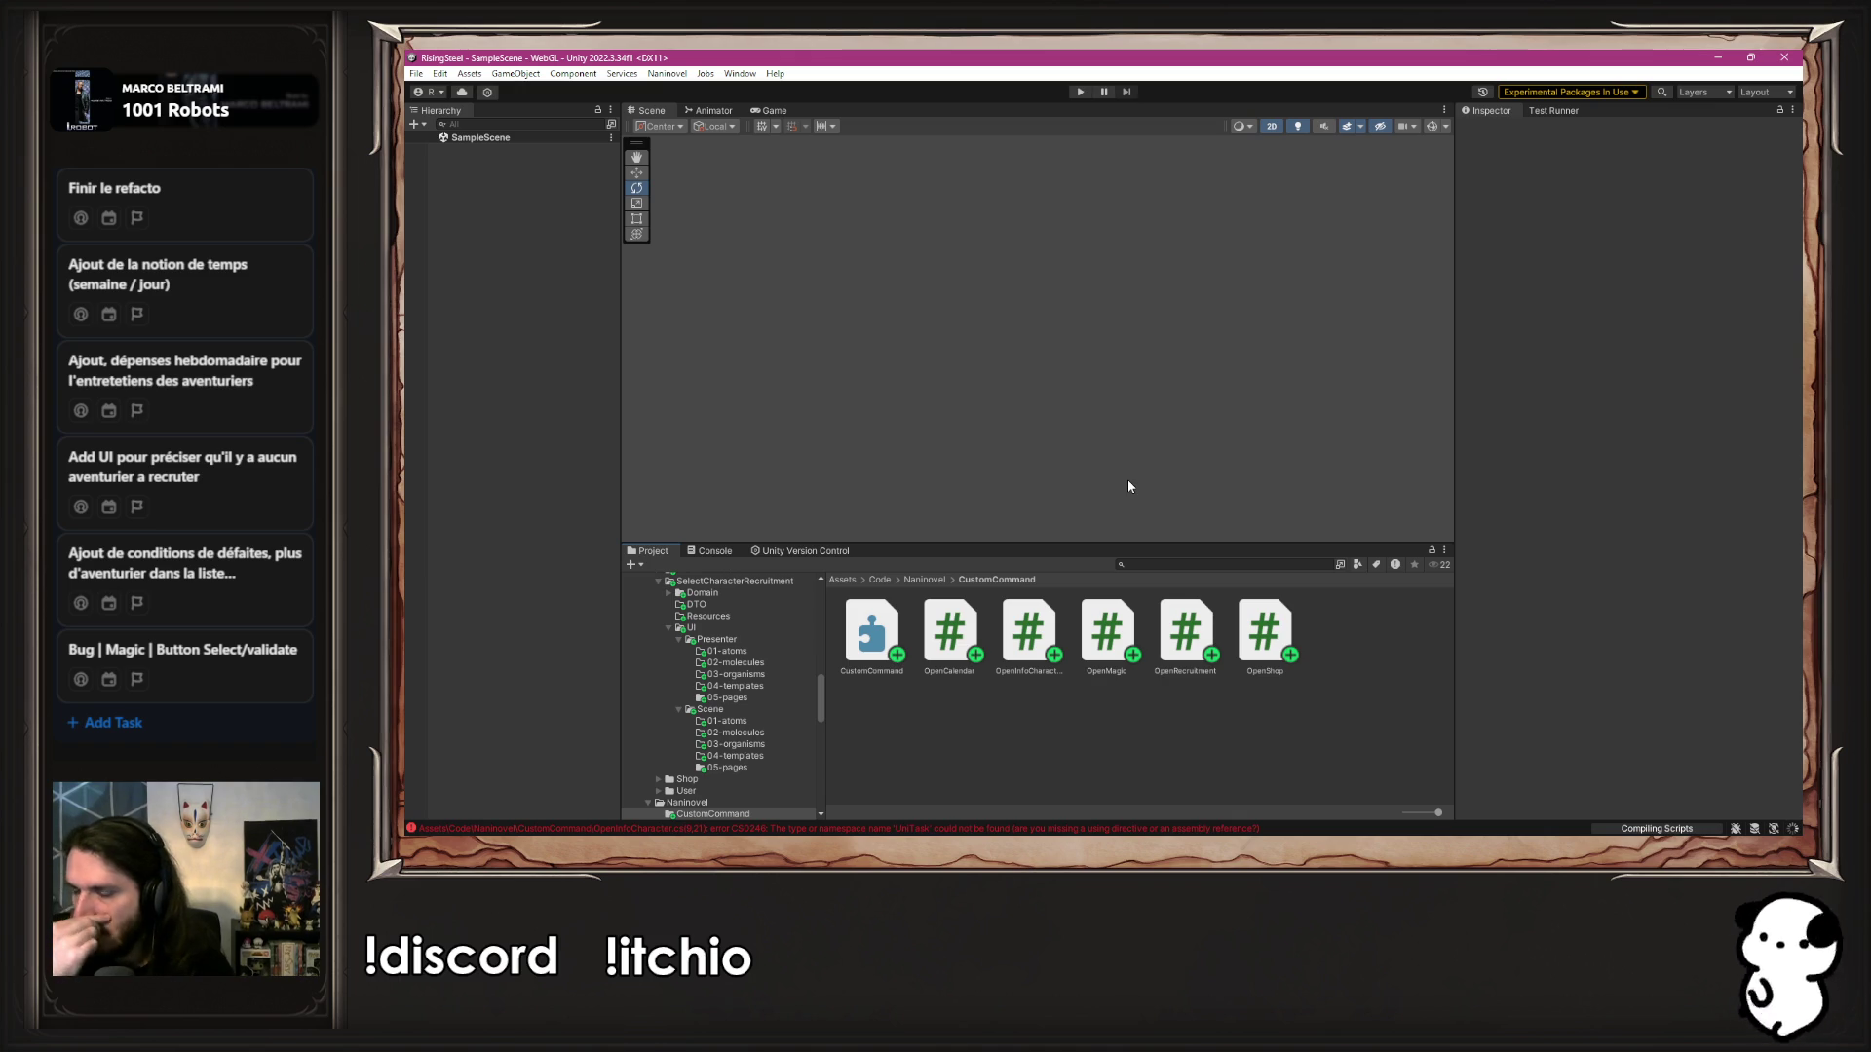
# Add the Module assembly as a second reference and apply the changes
pyautogui.click(872, 612)
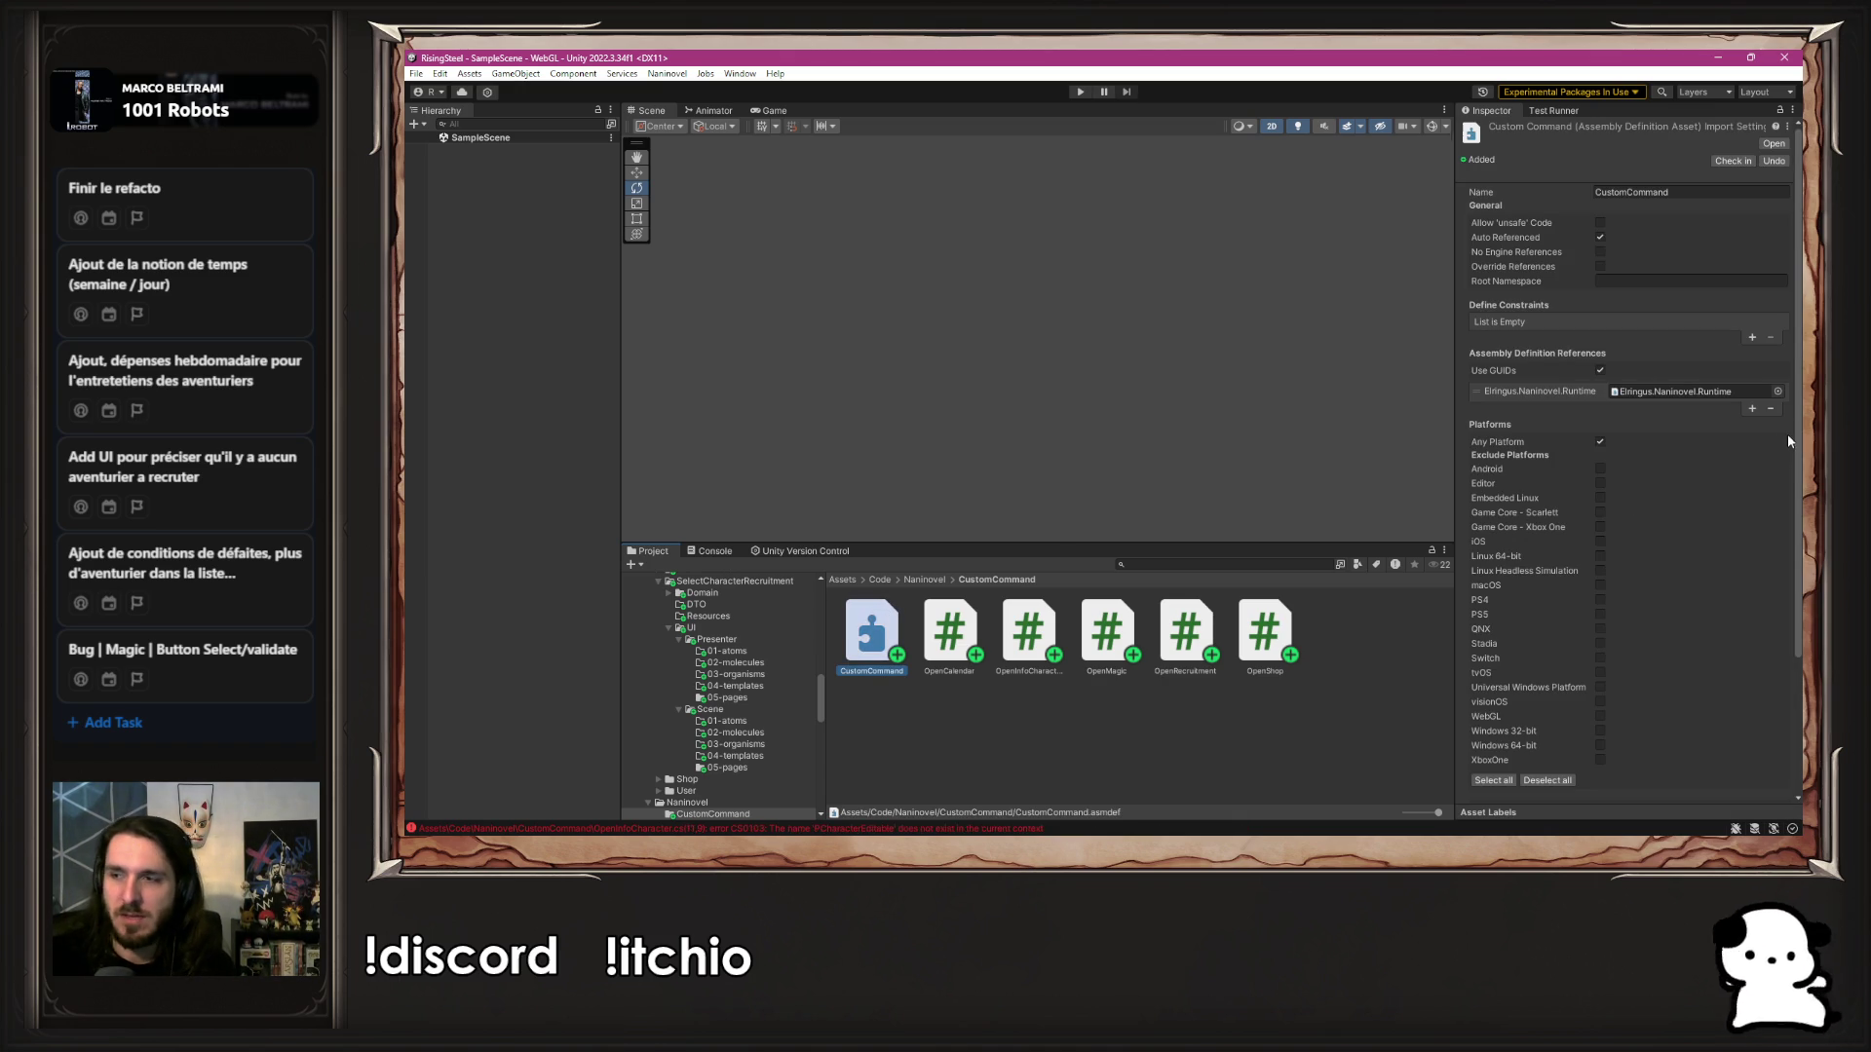
pyautogui.click(1753, 410)
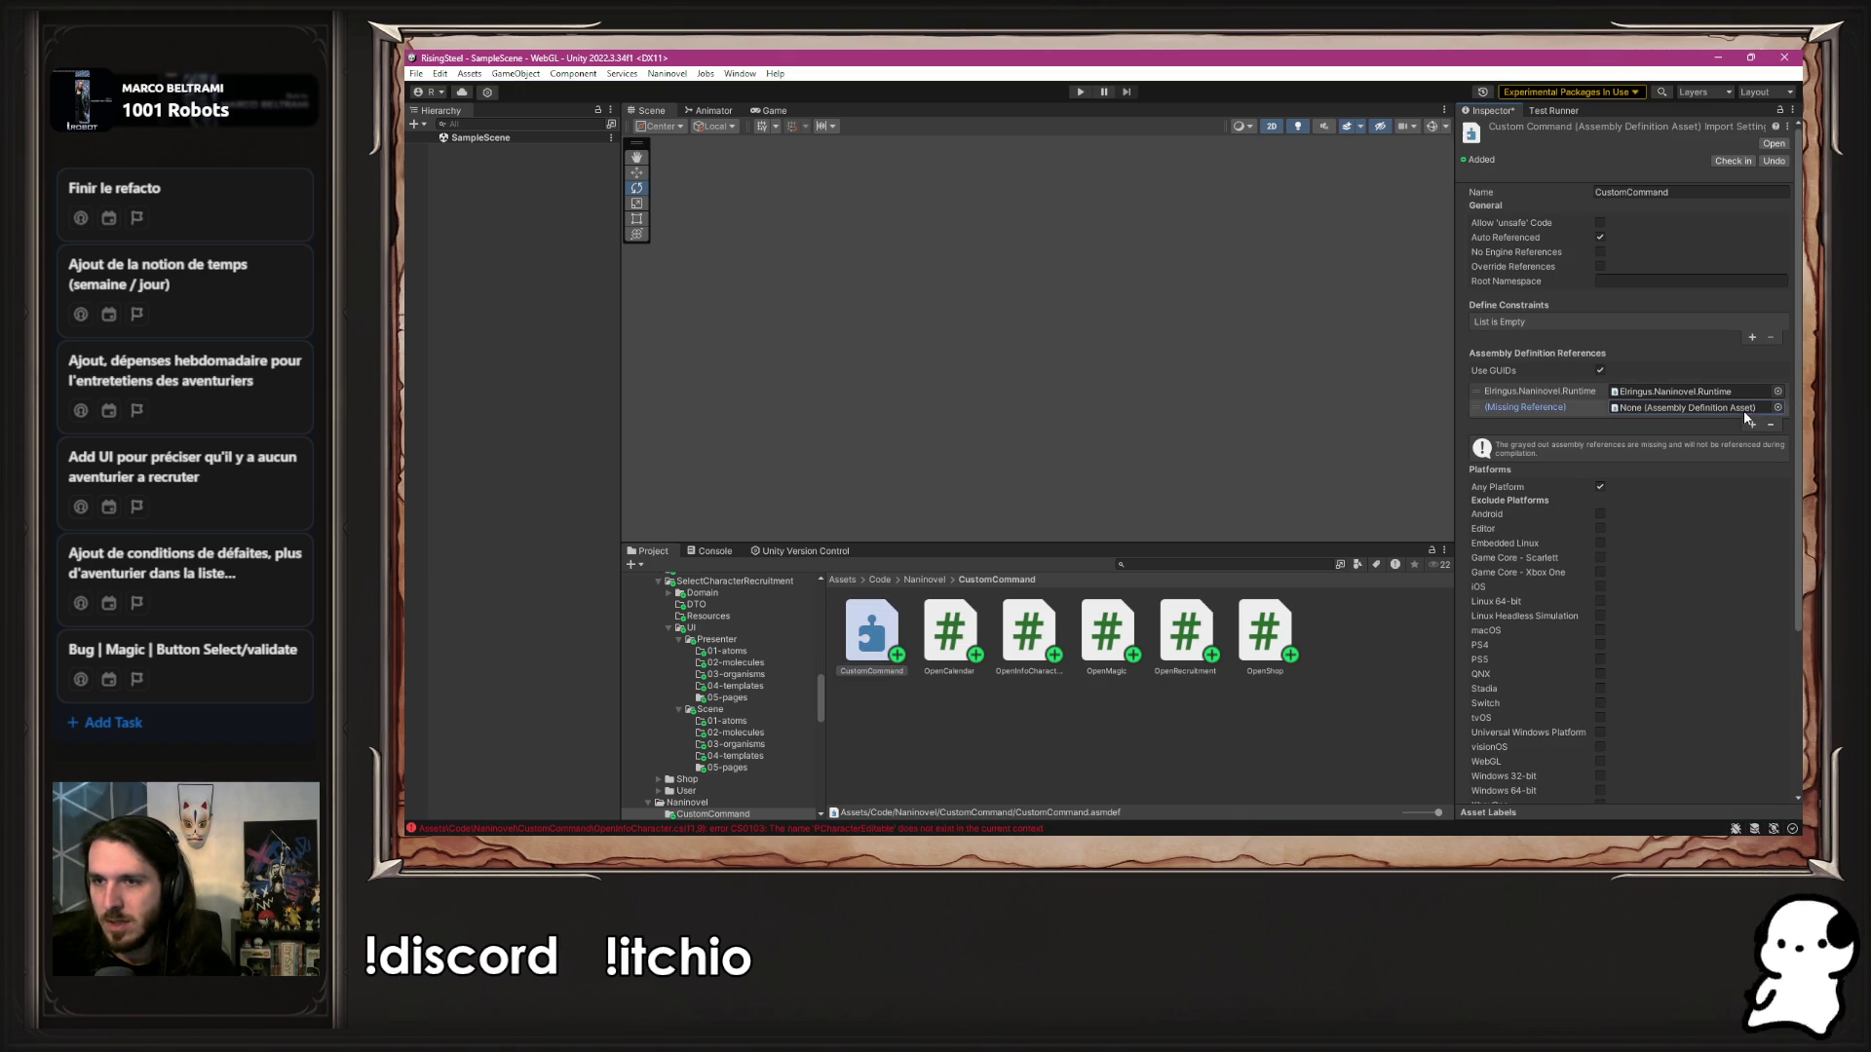
pyautogui.click(1779, 408)
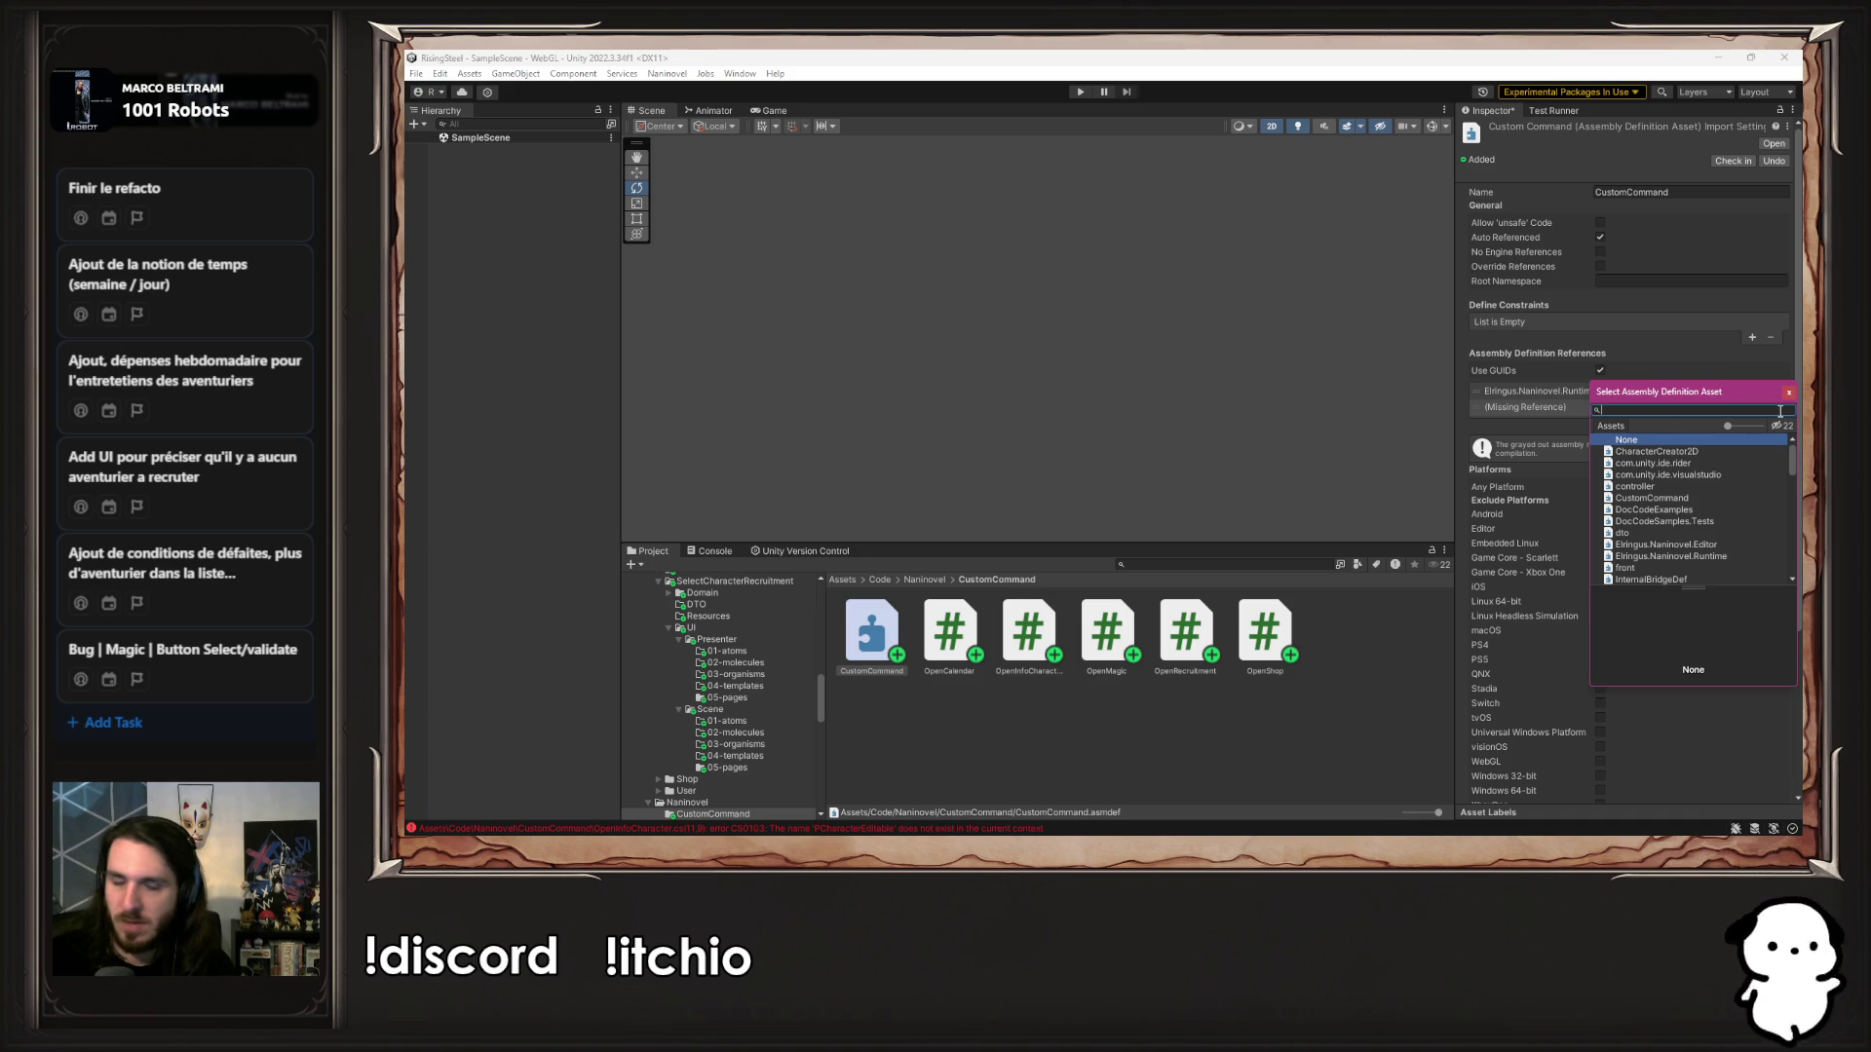
pyautogui.write('Modu')
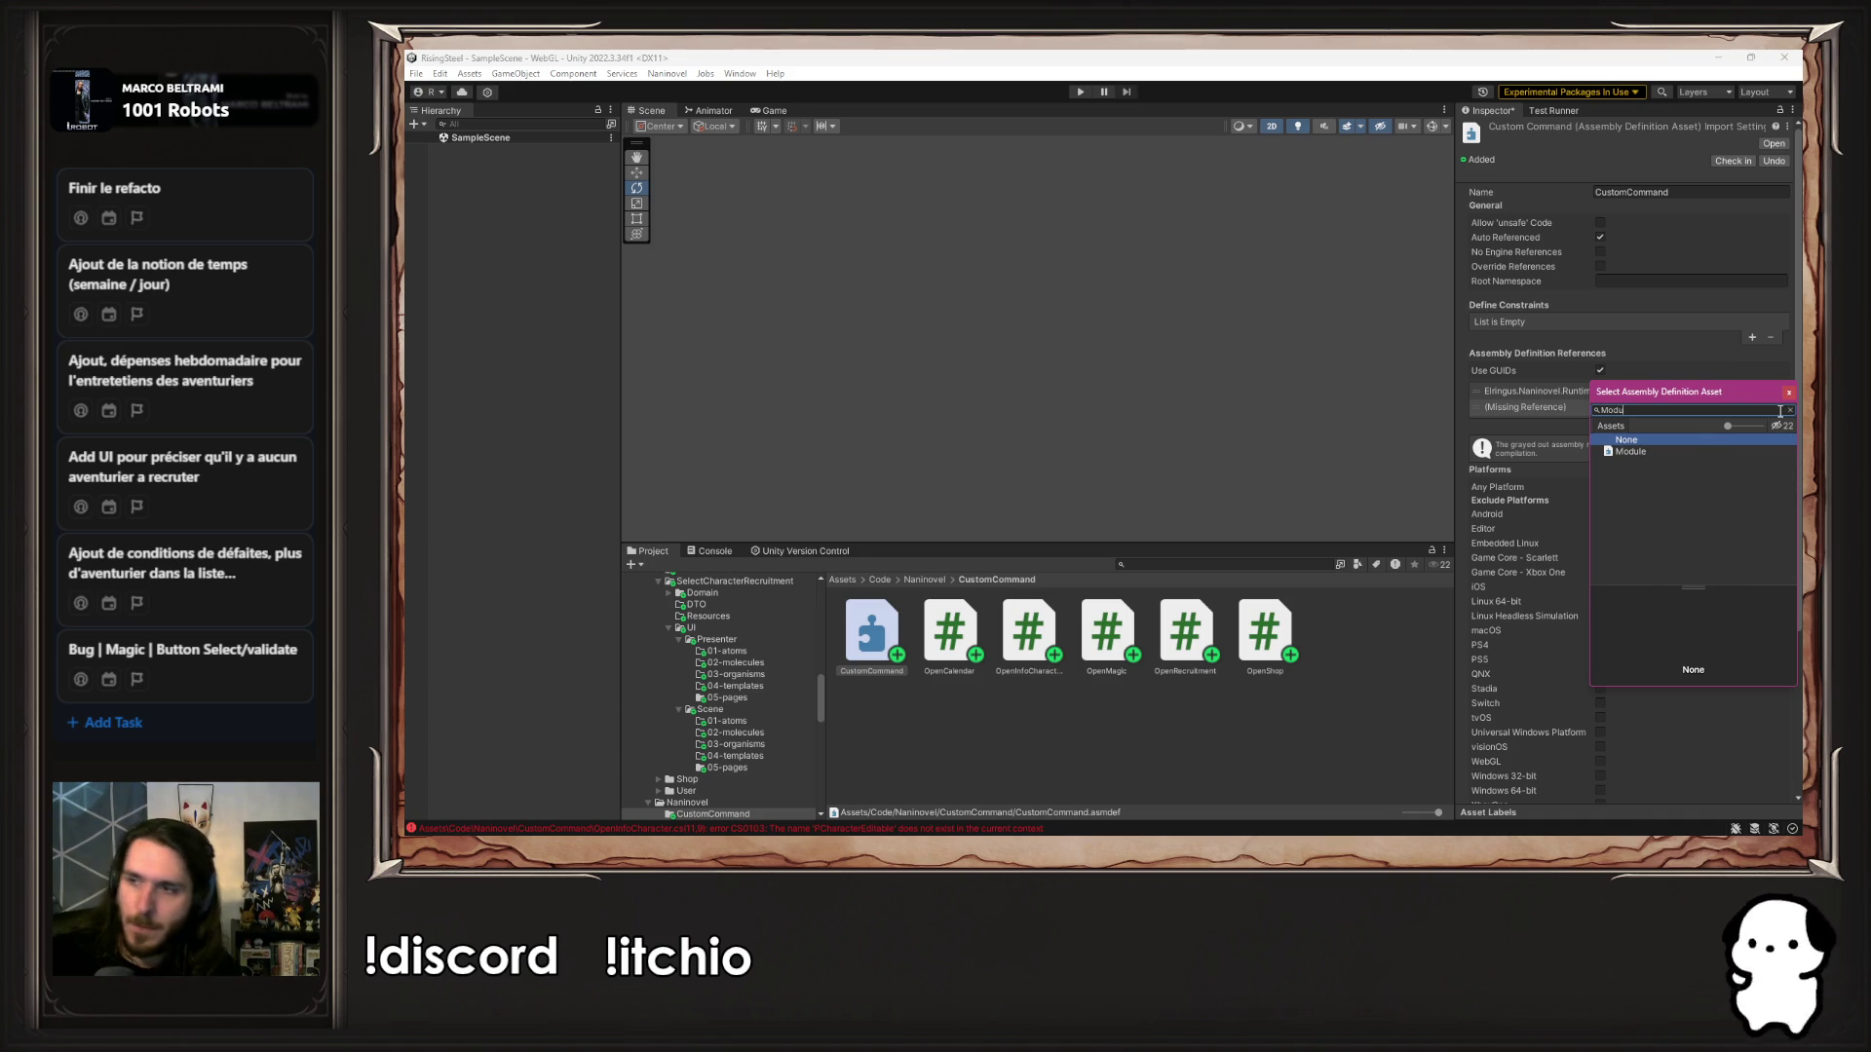
pyautogui.click(1631, 452)
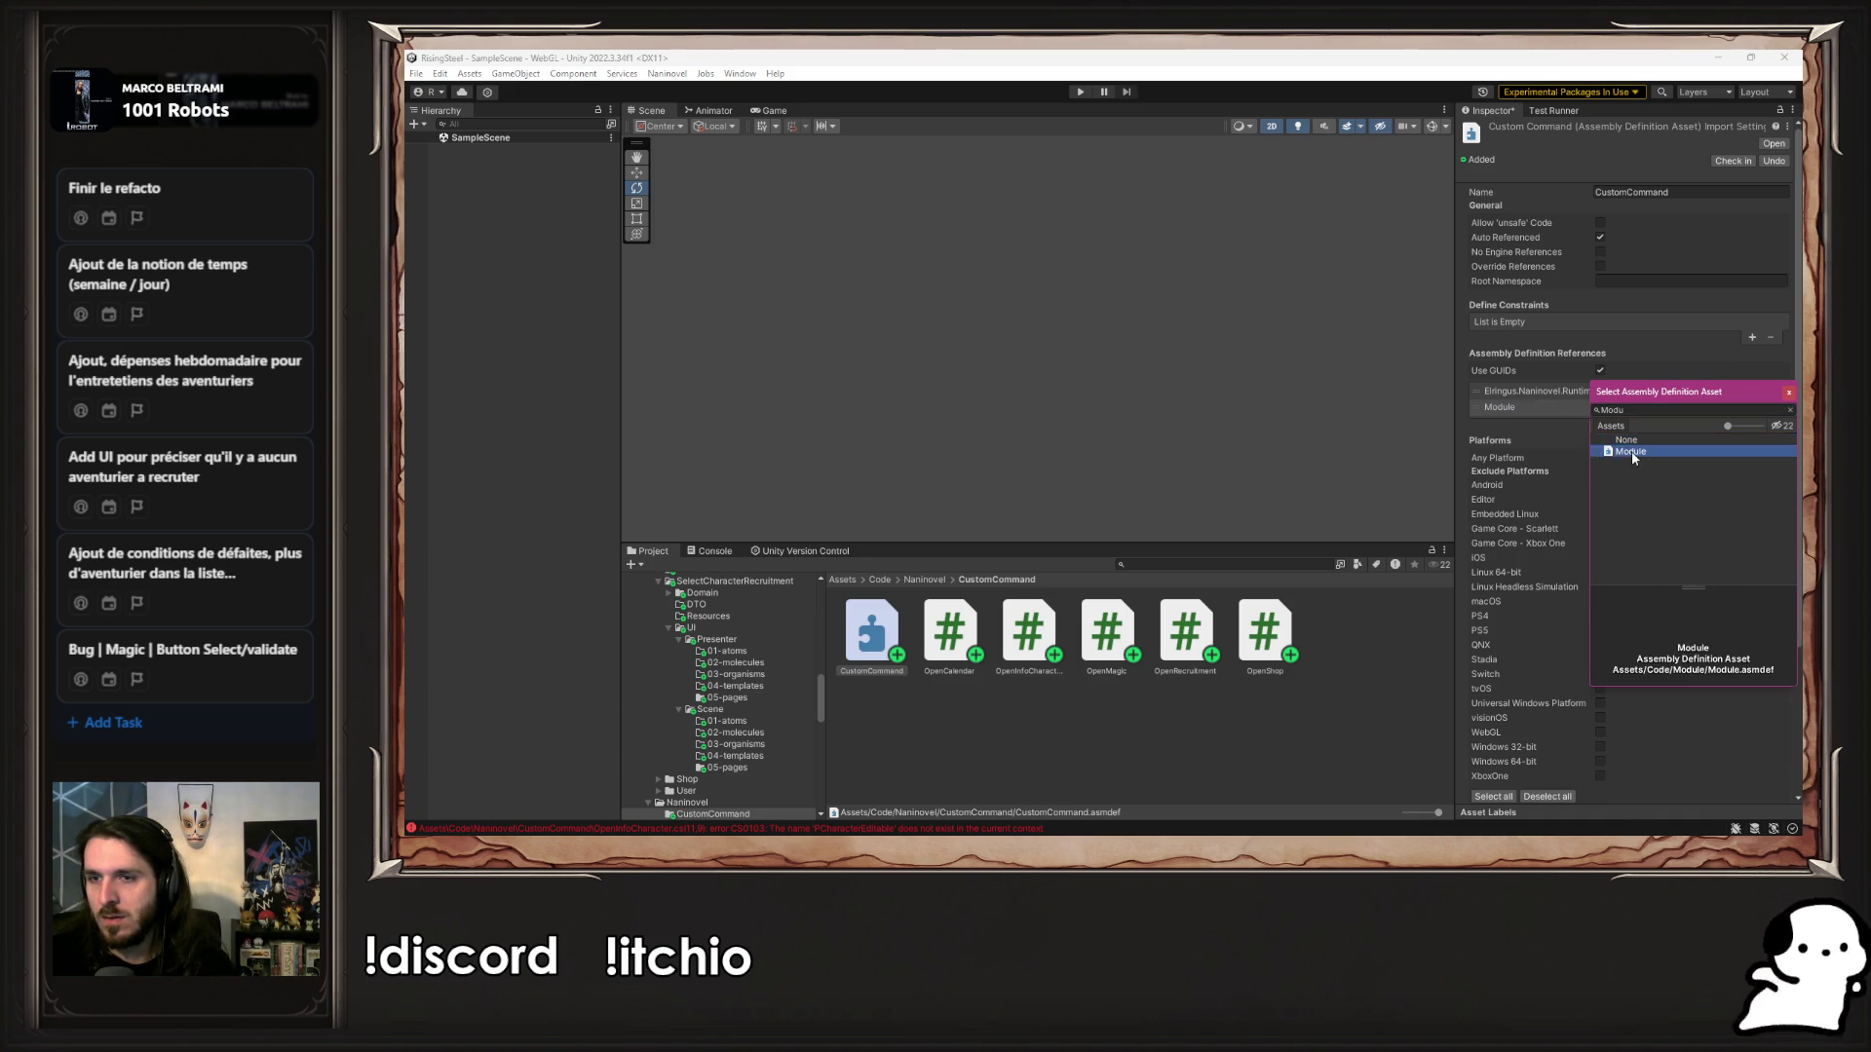
pyautogui.doubleClick(1631, 452)
pyautogui.click(1066, 465)
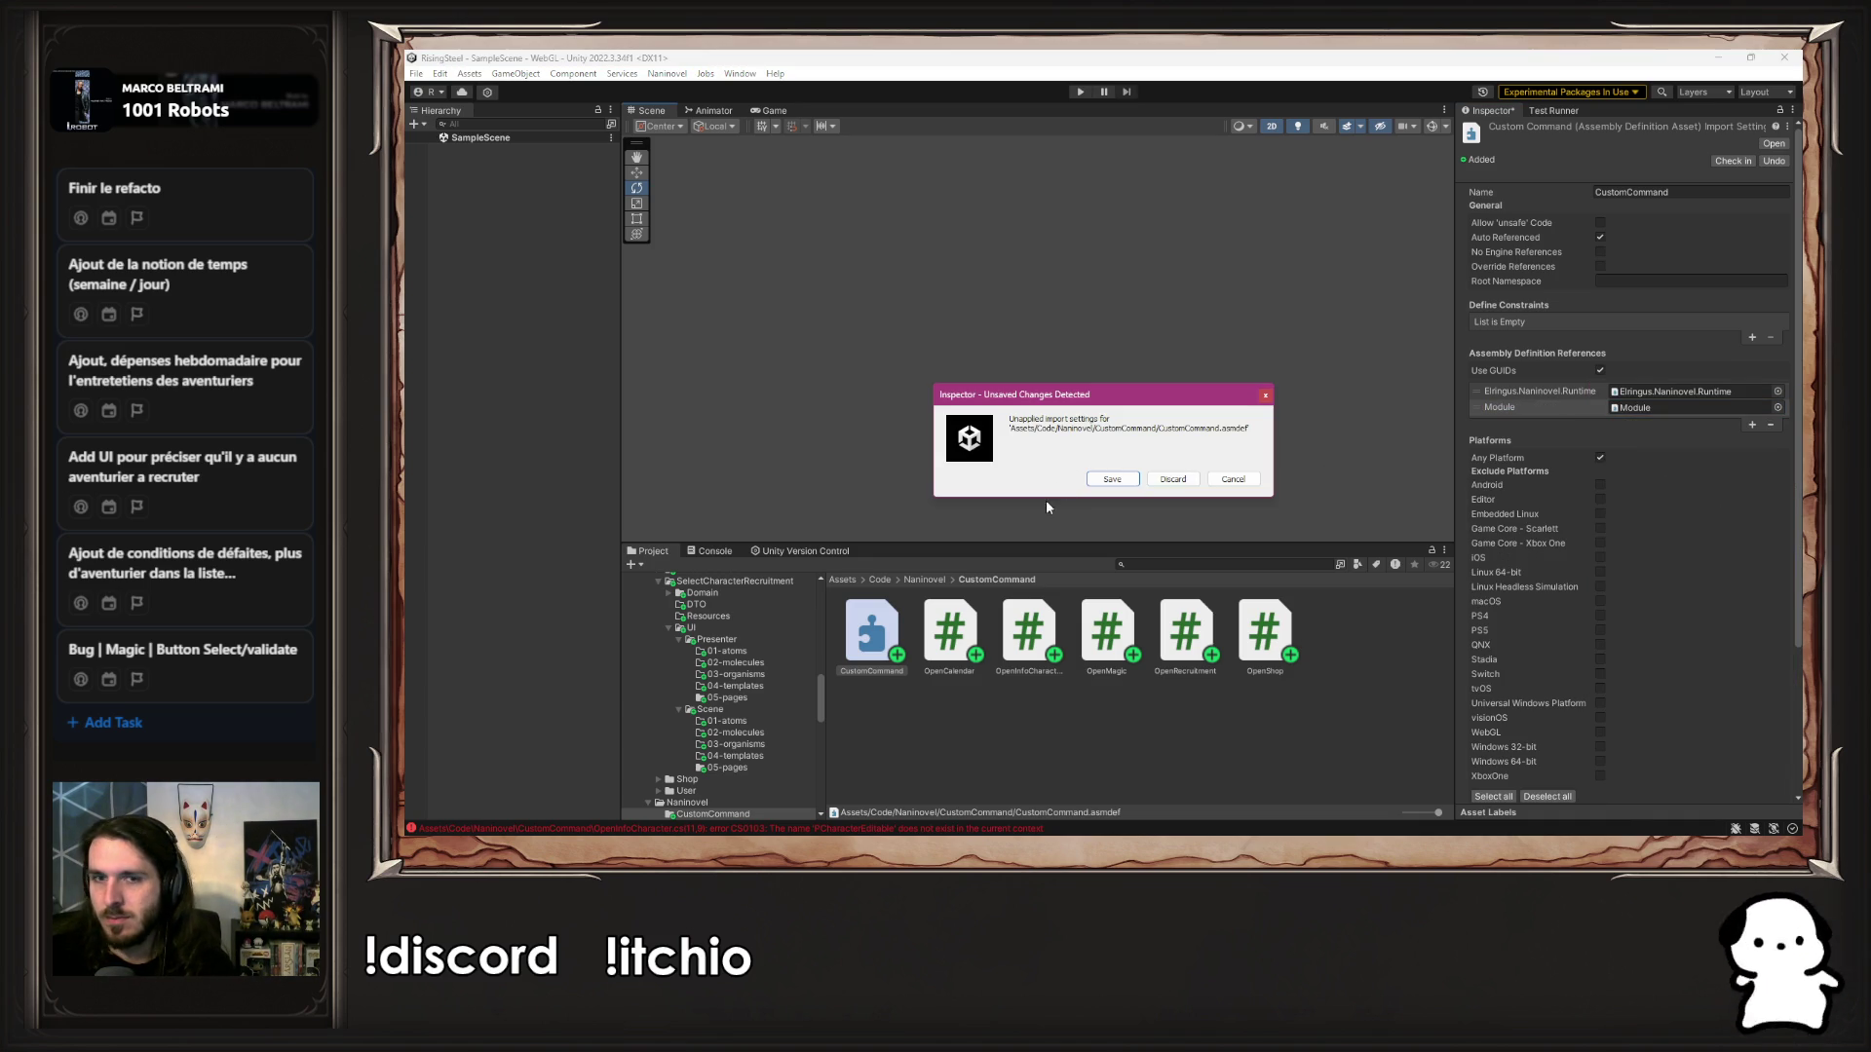
pyautogui.click(1115, 479)
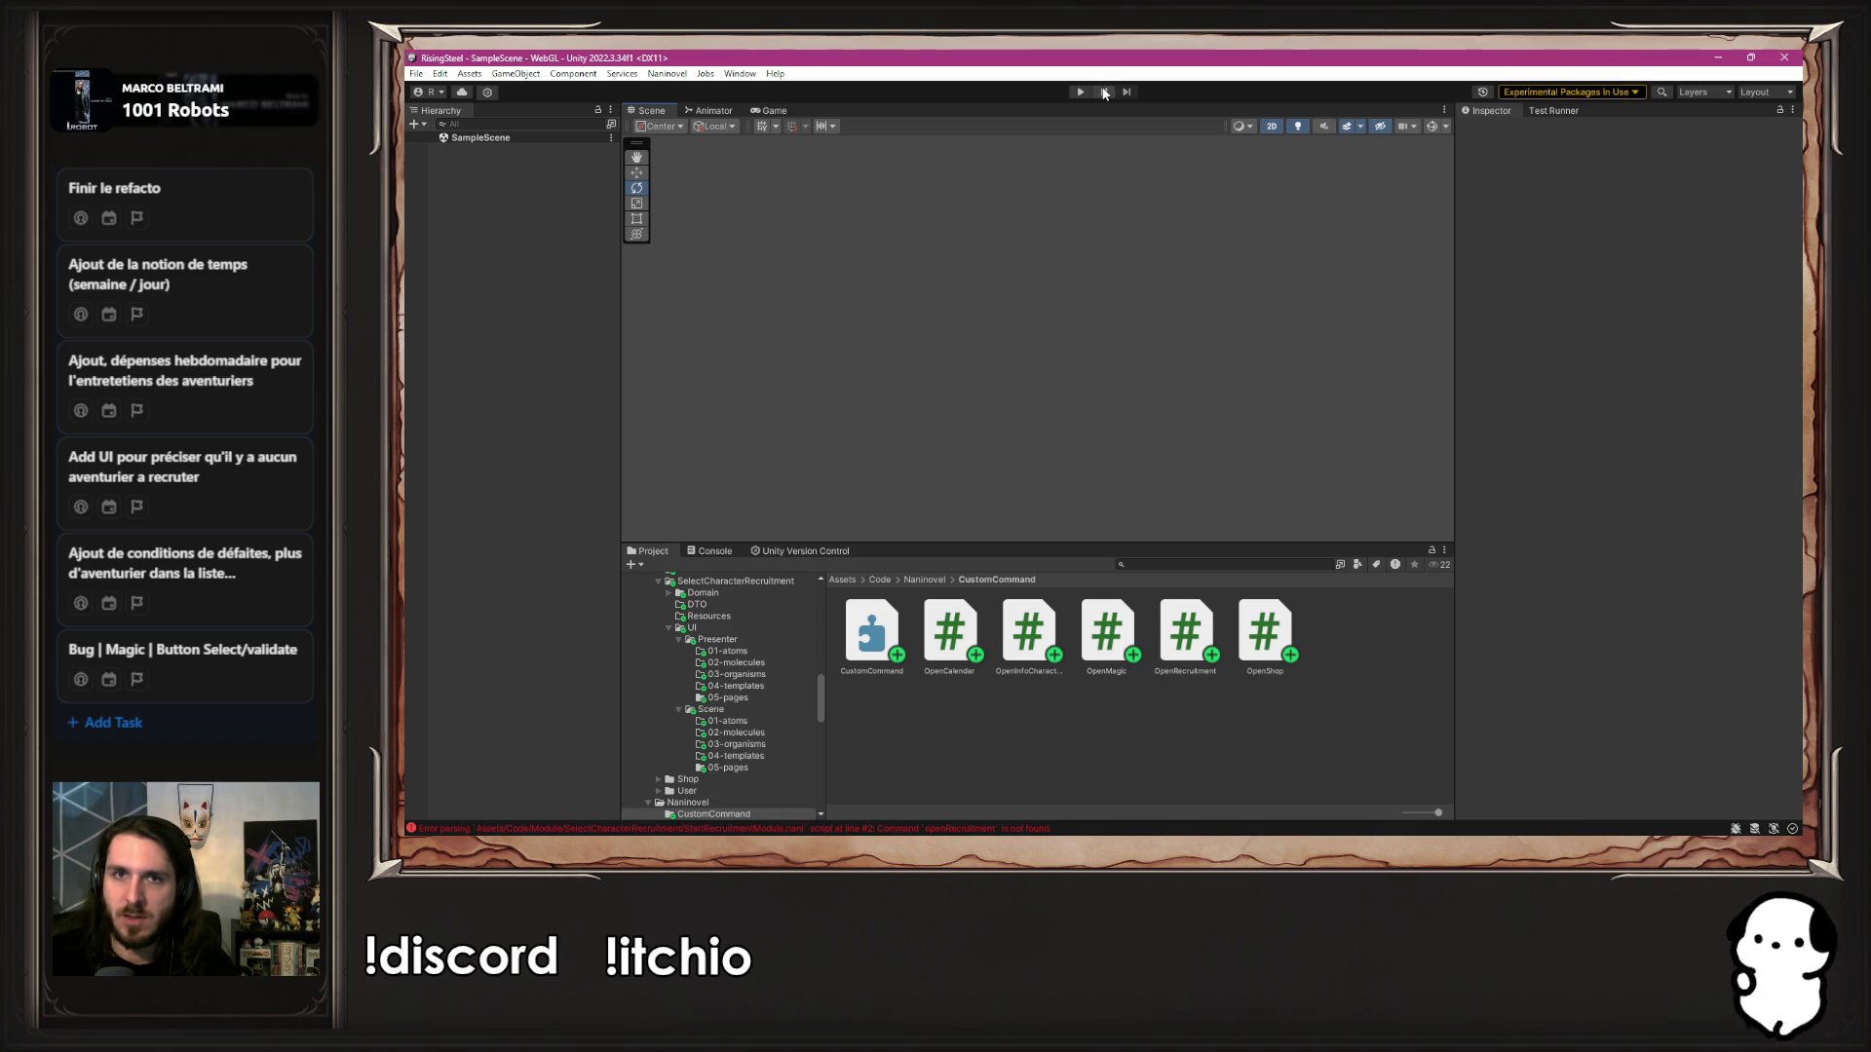
# Inspect and clear the openRecruitment console error, then test a New Game and stop Play mode
pyautogui.click(810, 828)
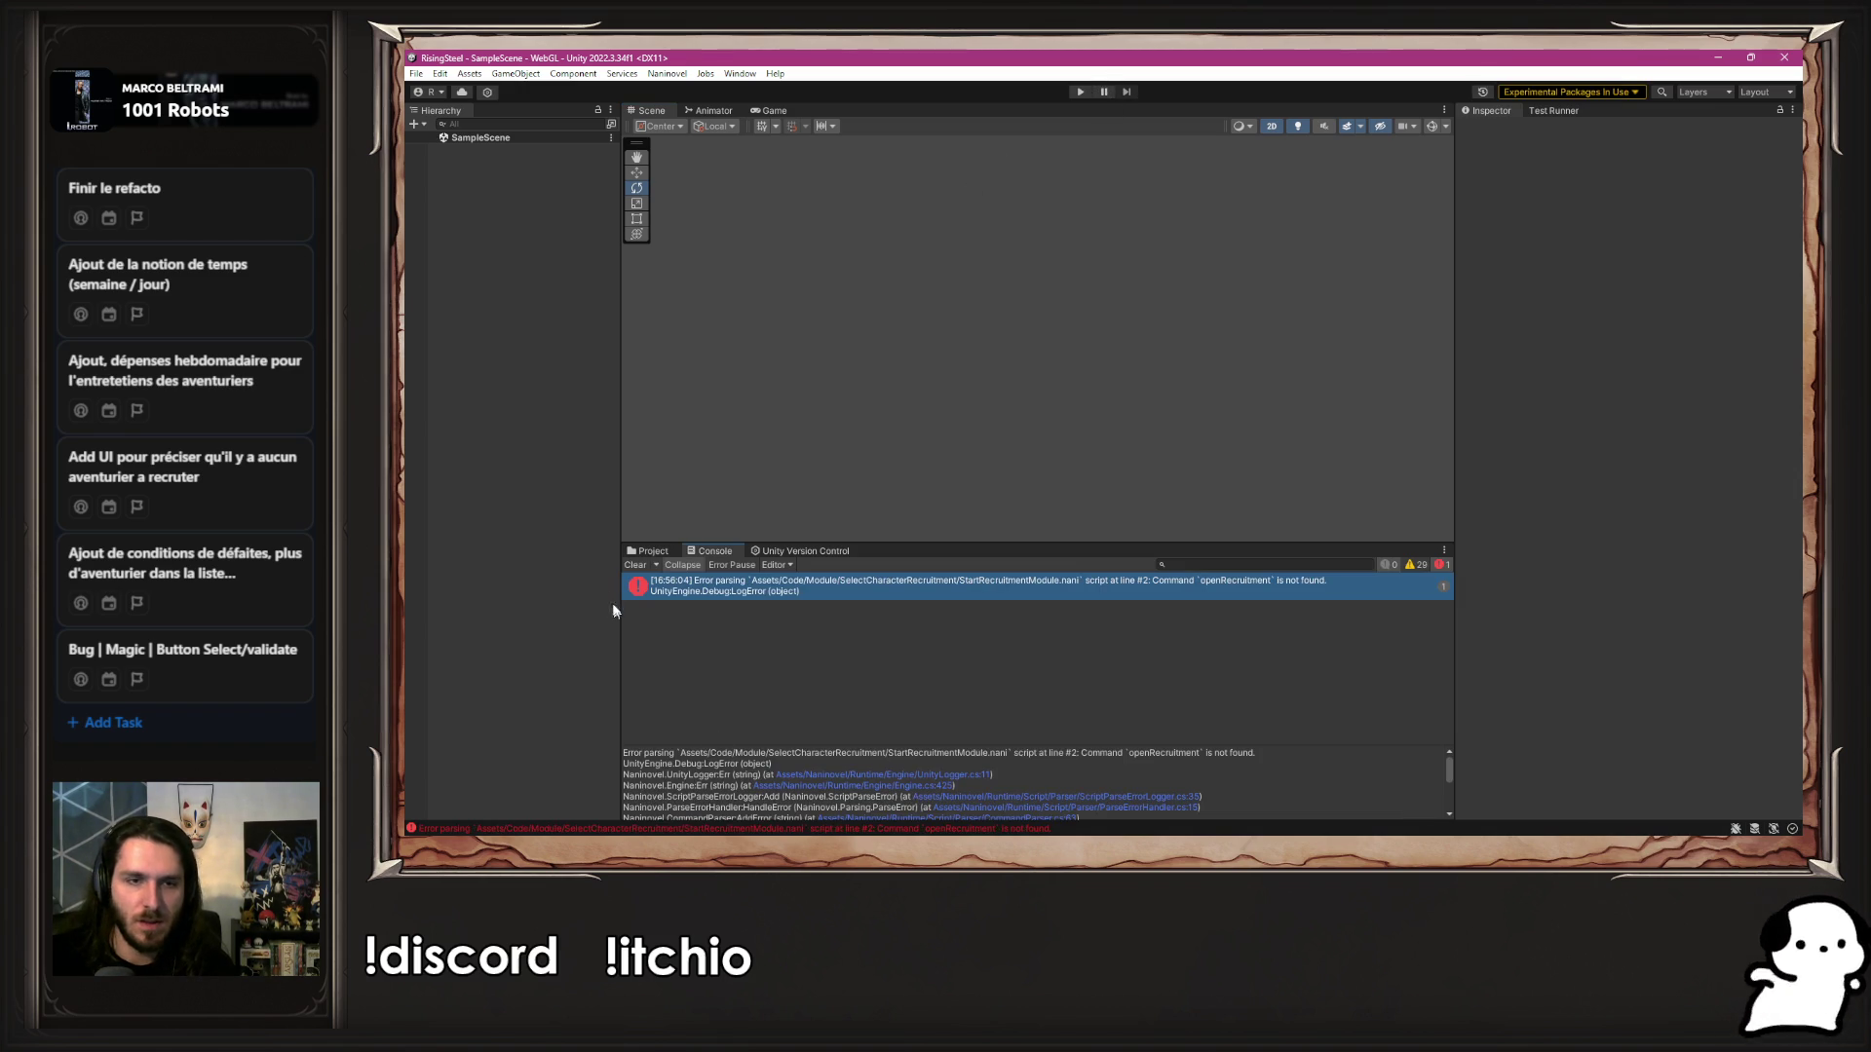
pyautogui.click(635, 563)
pyautogui.click(648, 550)
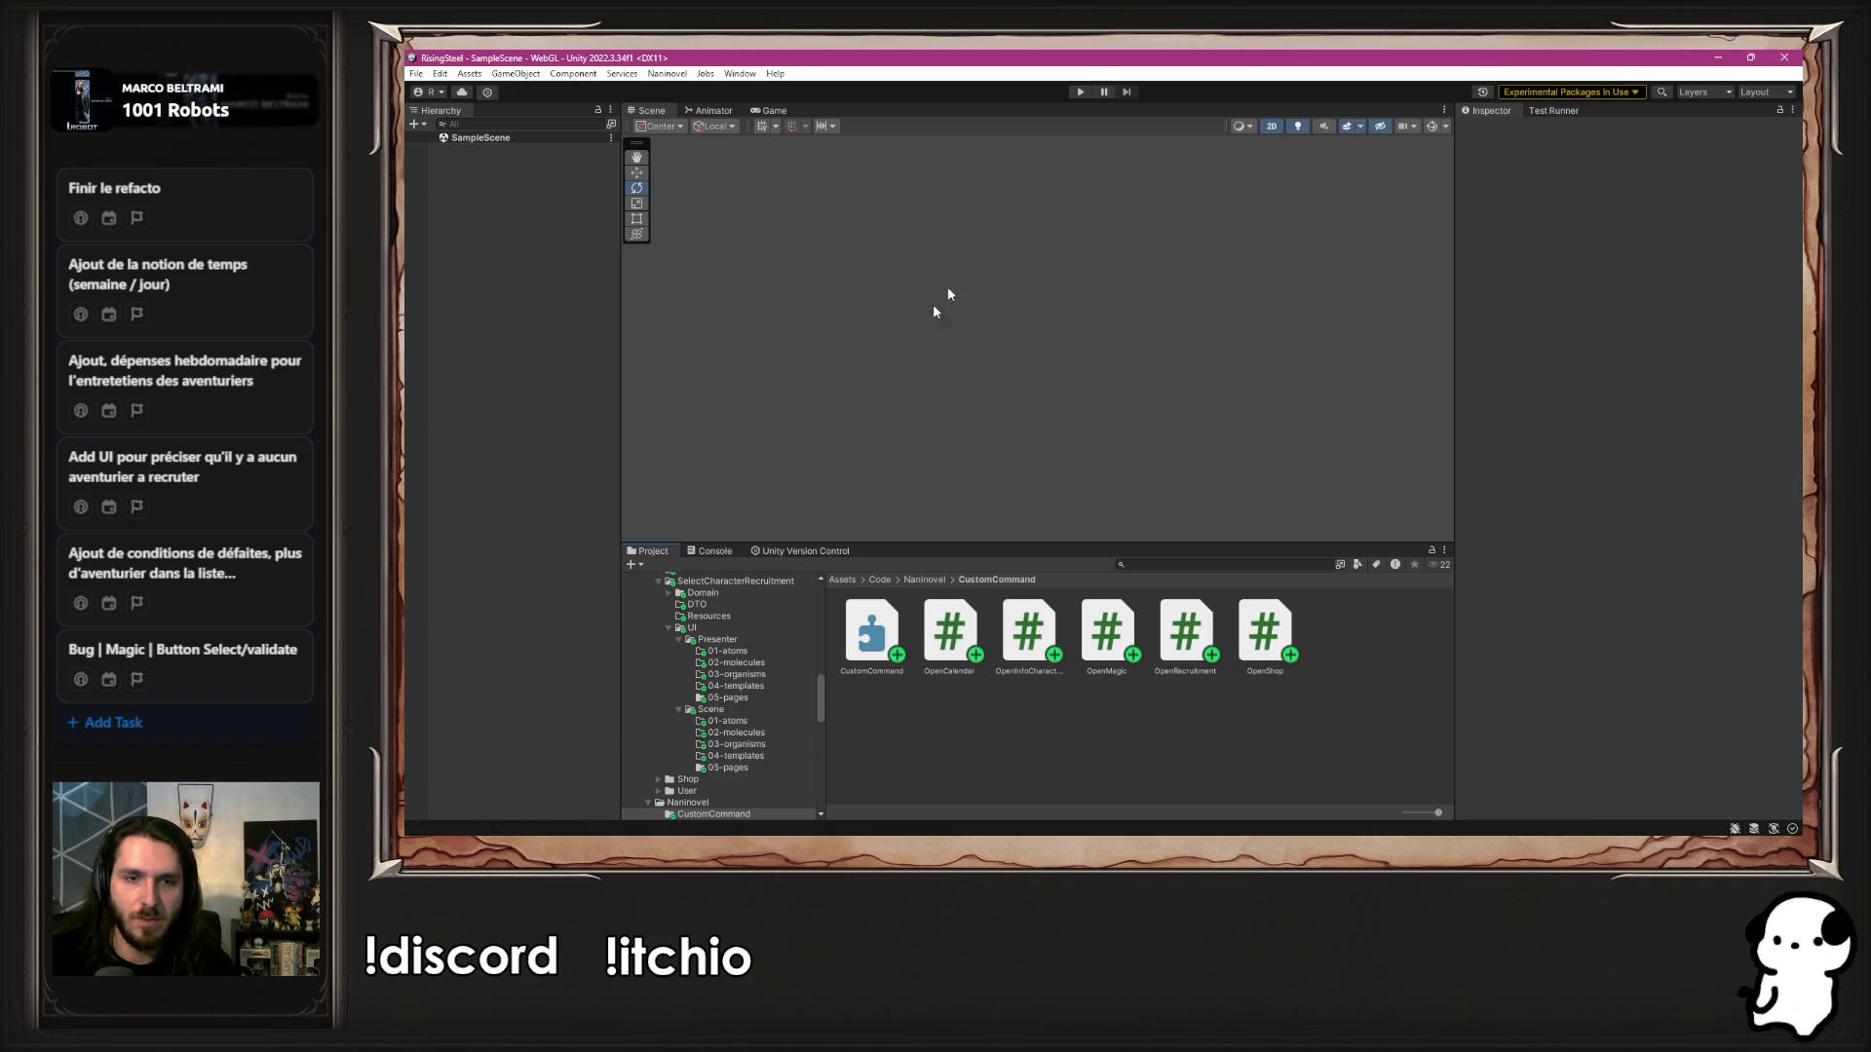
pyautogui.click(1083, 91)
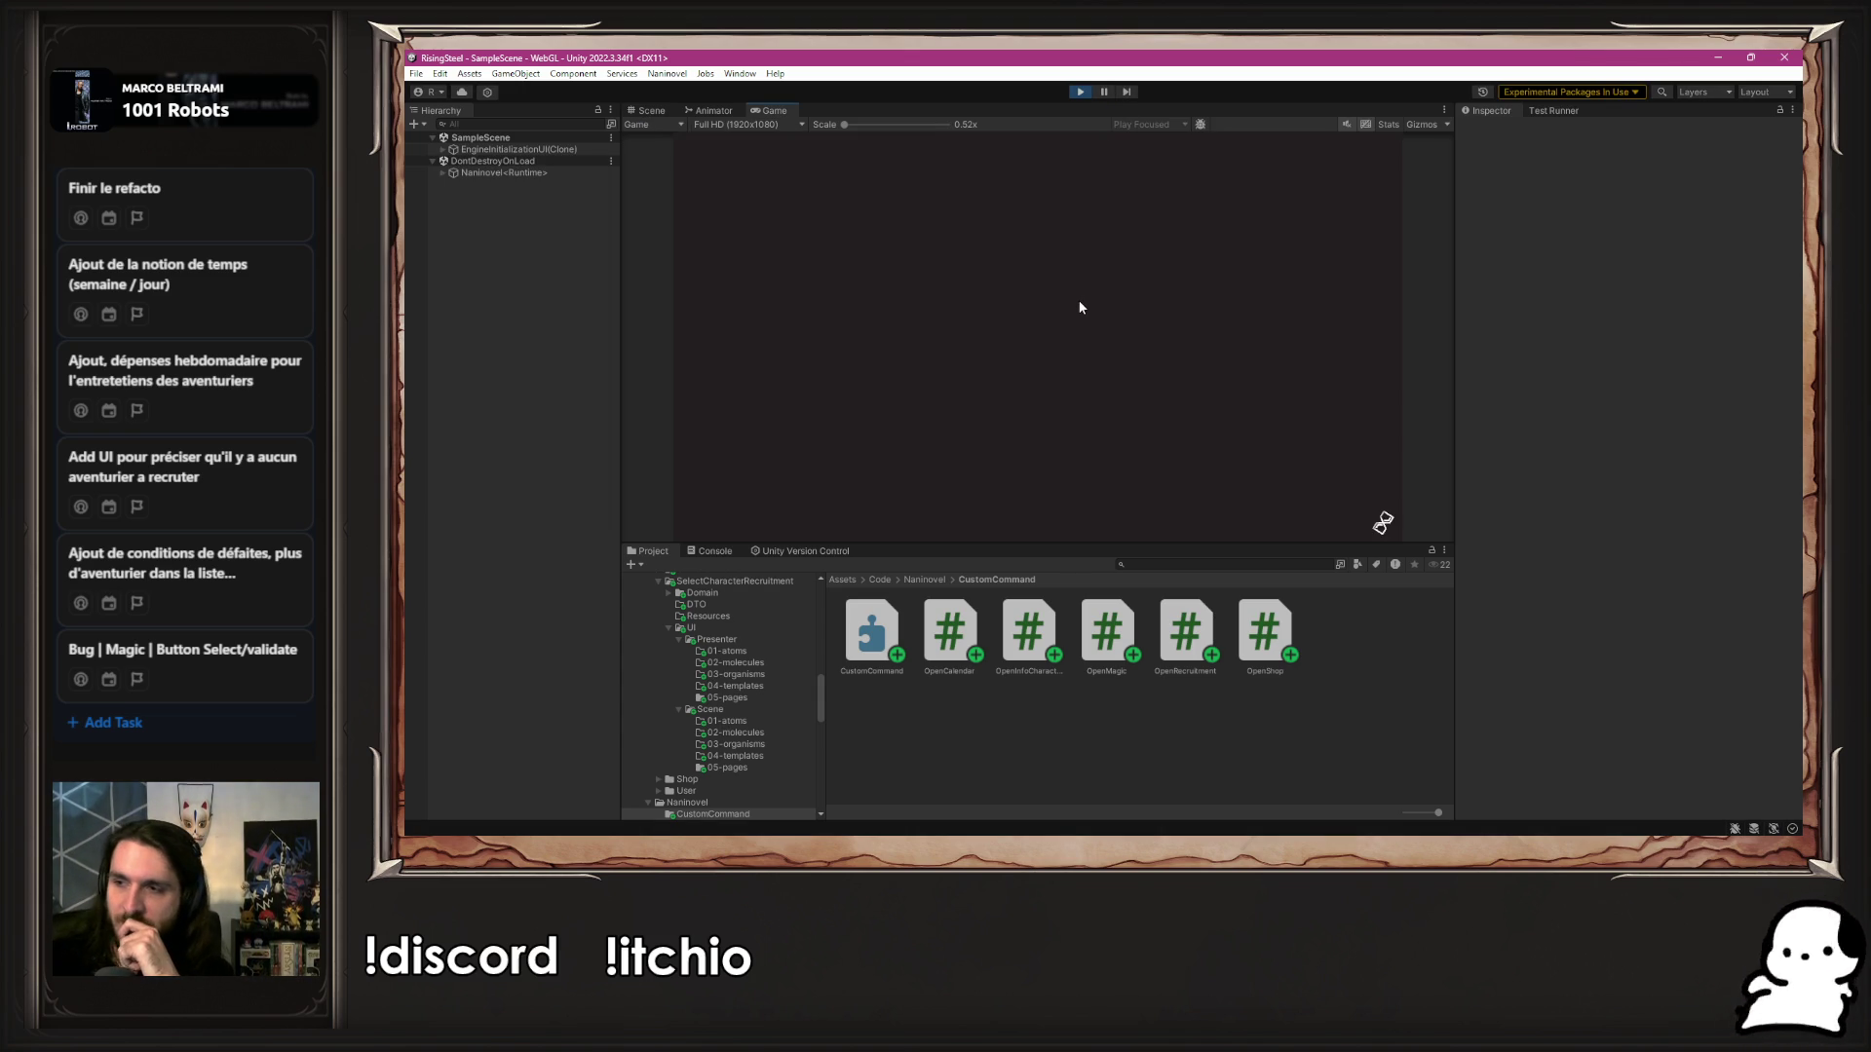
pyautogui.click(1028, 243)
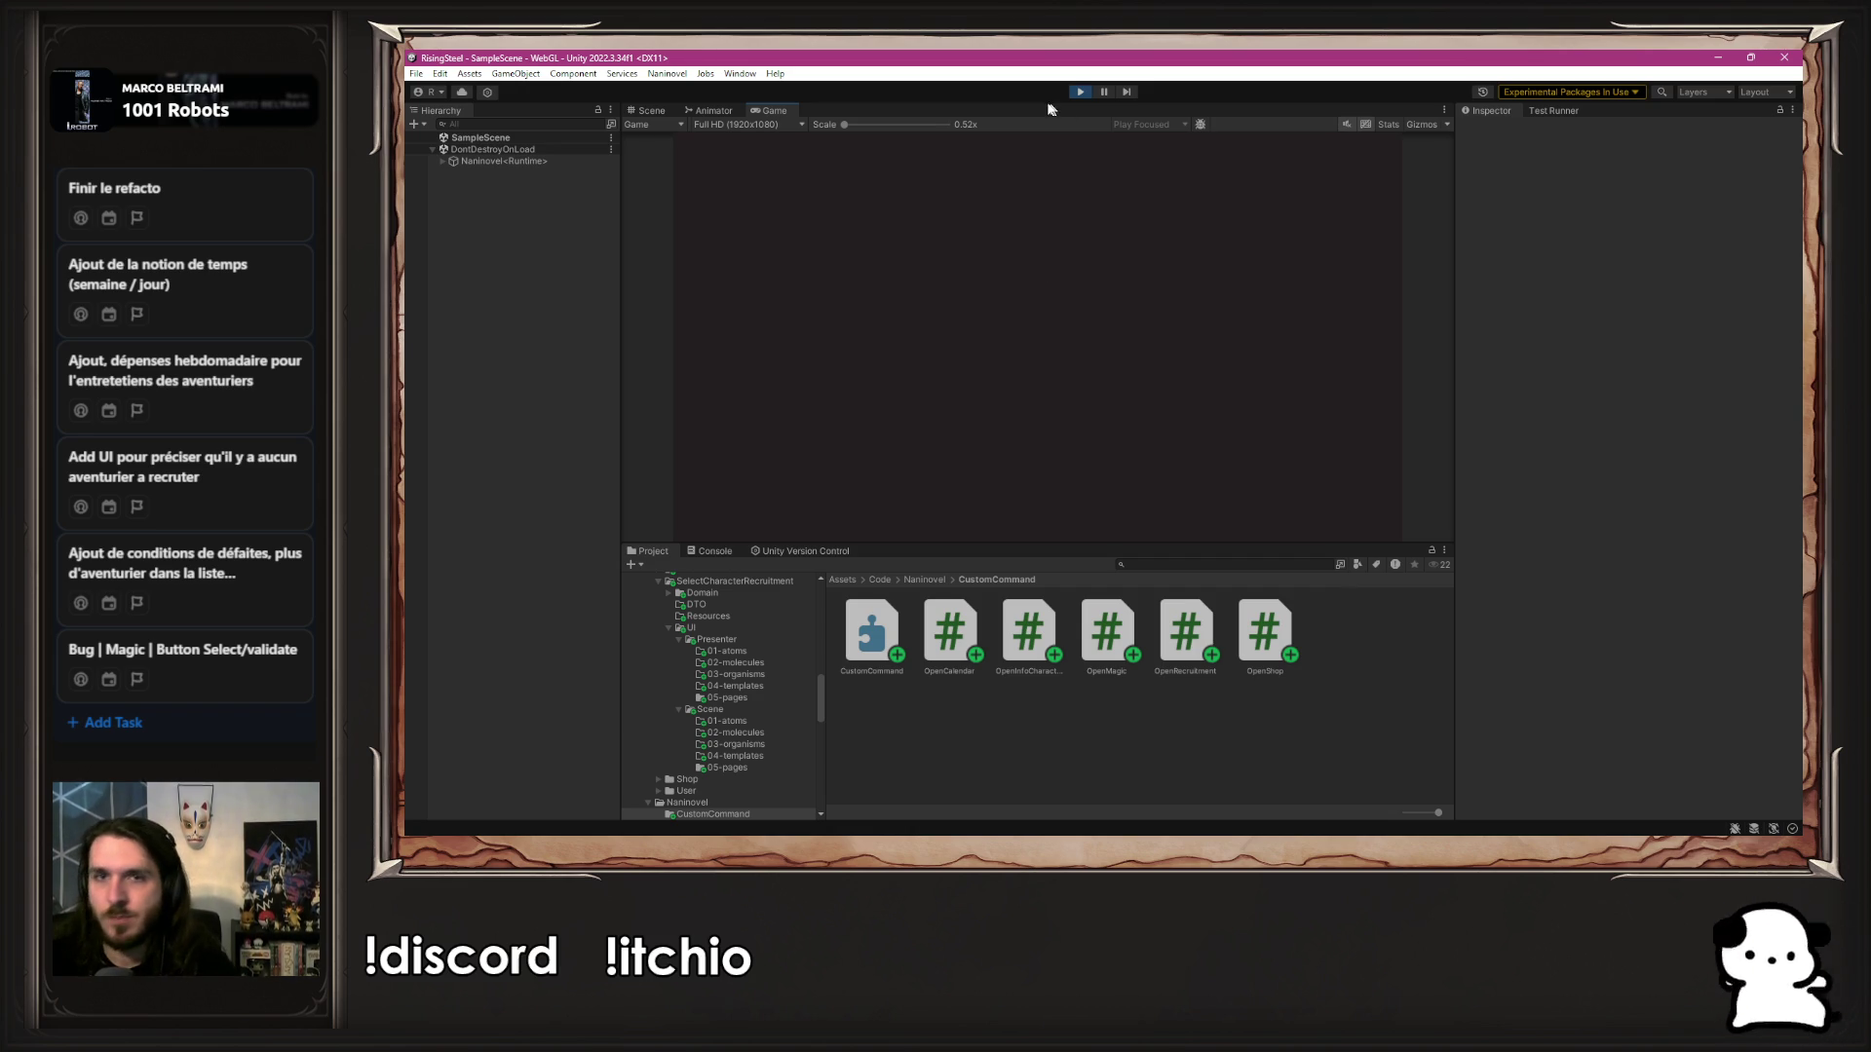
pyautogui.click(1078, 91)
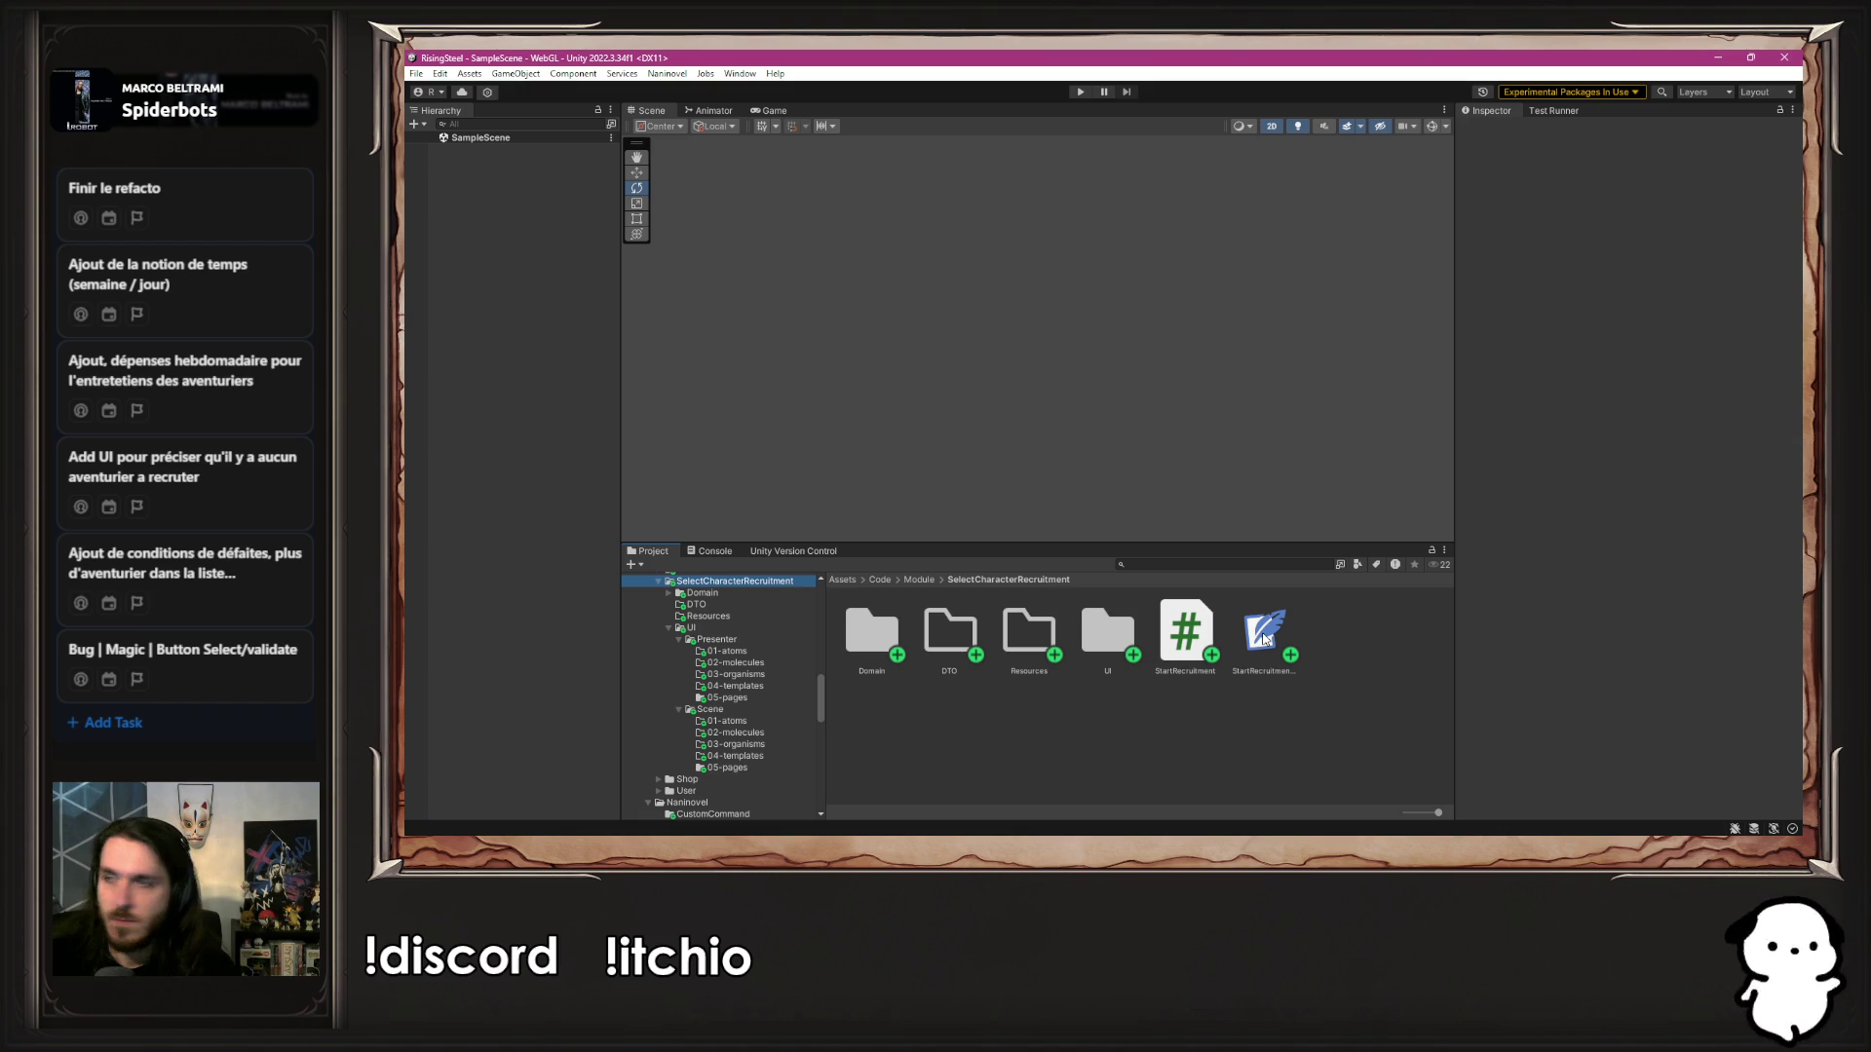
pyautogui.click(1266, 638)
pyautogui.doubleClick(1266, 638)
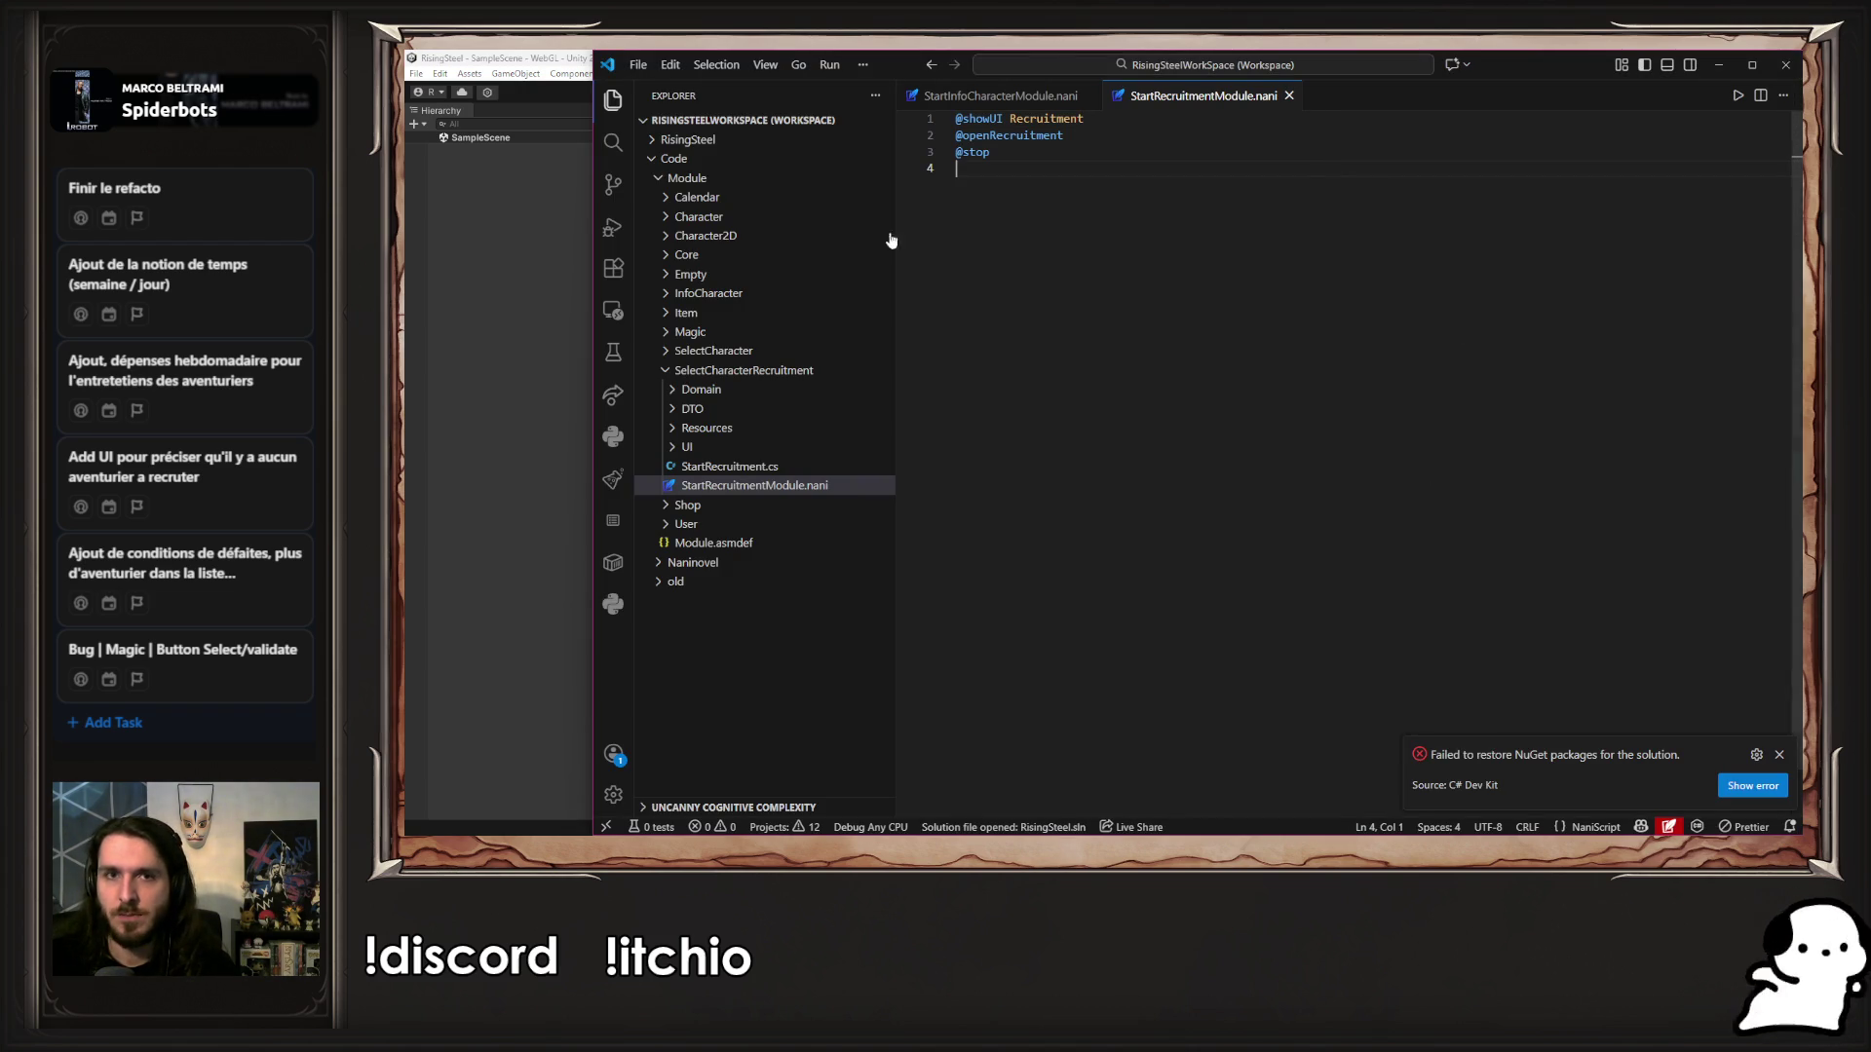
pyautogui.click(1108, 134)
pyautogui.hotkey('shift', 'Home')
pyautogui.press('BackSpace')
pyautogui.press('BackSpace')
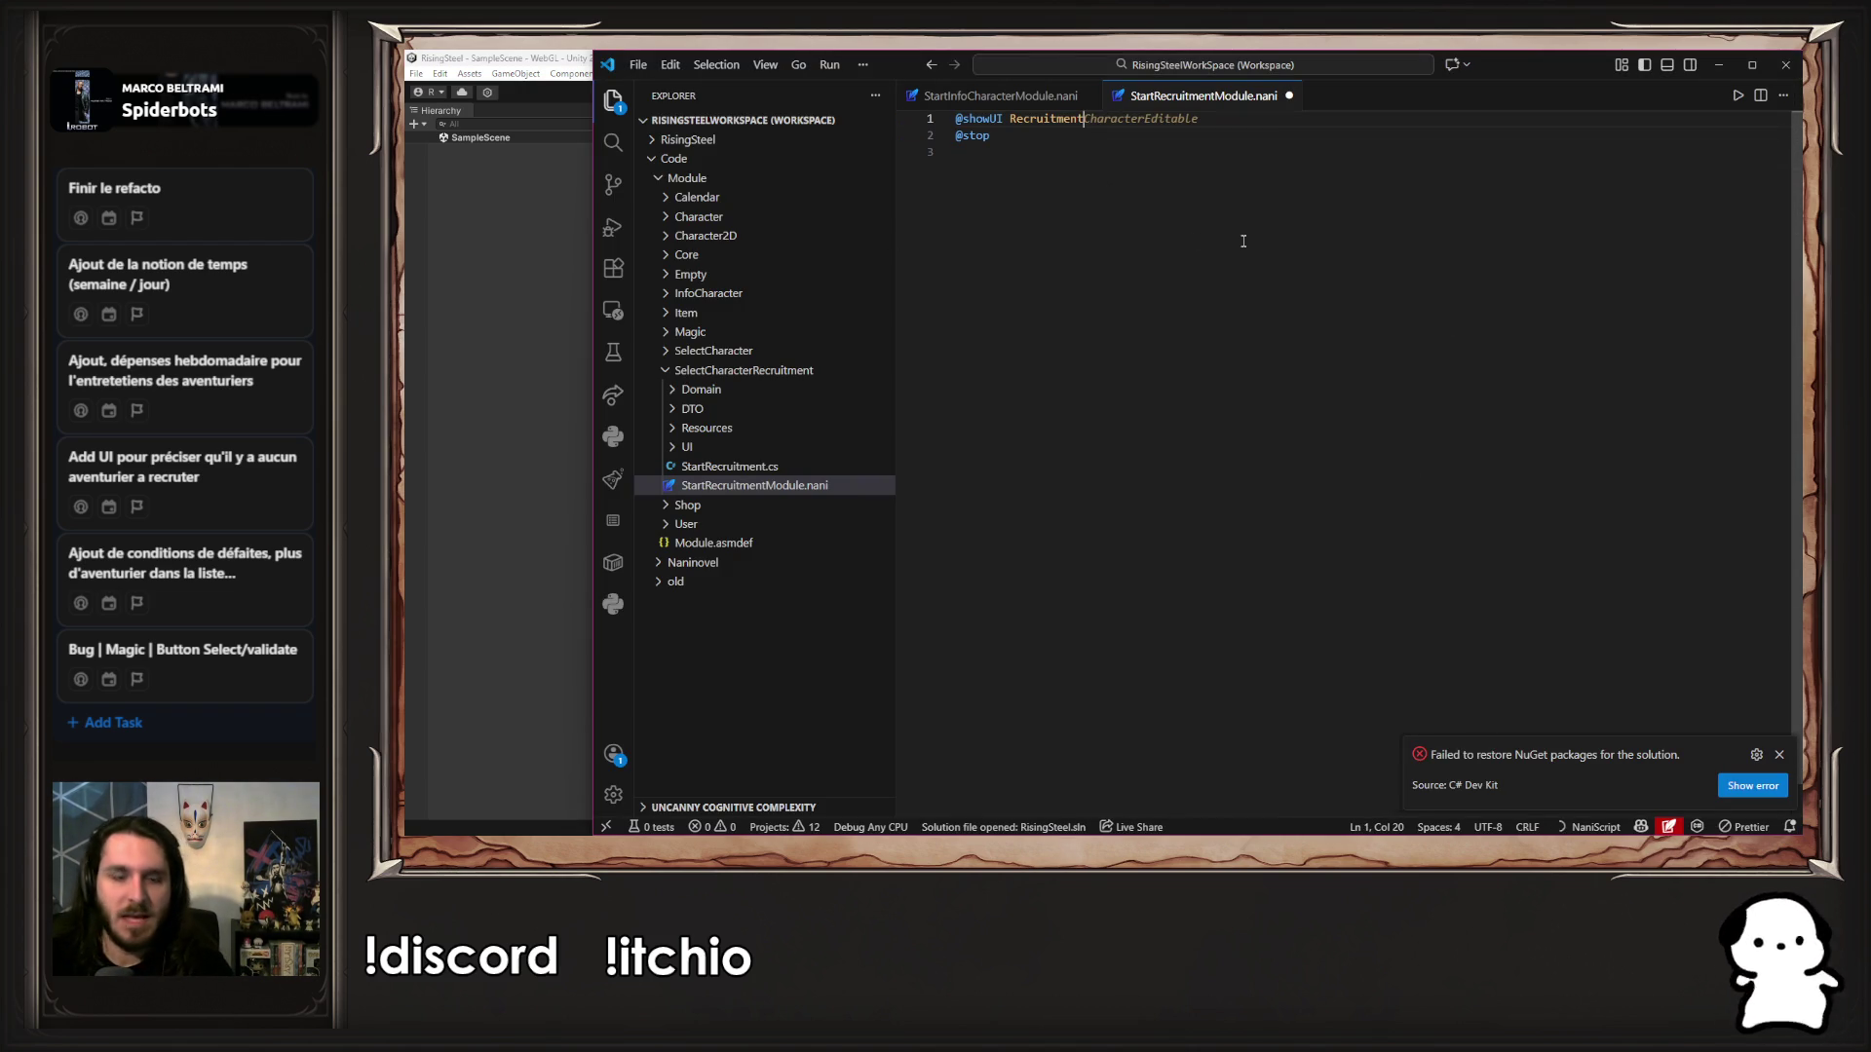
# Save StartRecruitmentModule.nani, then search 'open' in Unity's Insert Line popup to see available commands
pyautogui.hotkey('ctrl', 's')
pyautogui.hotkey('alt', 'Tab')
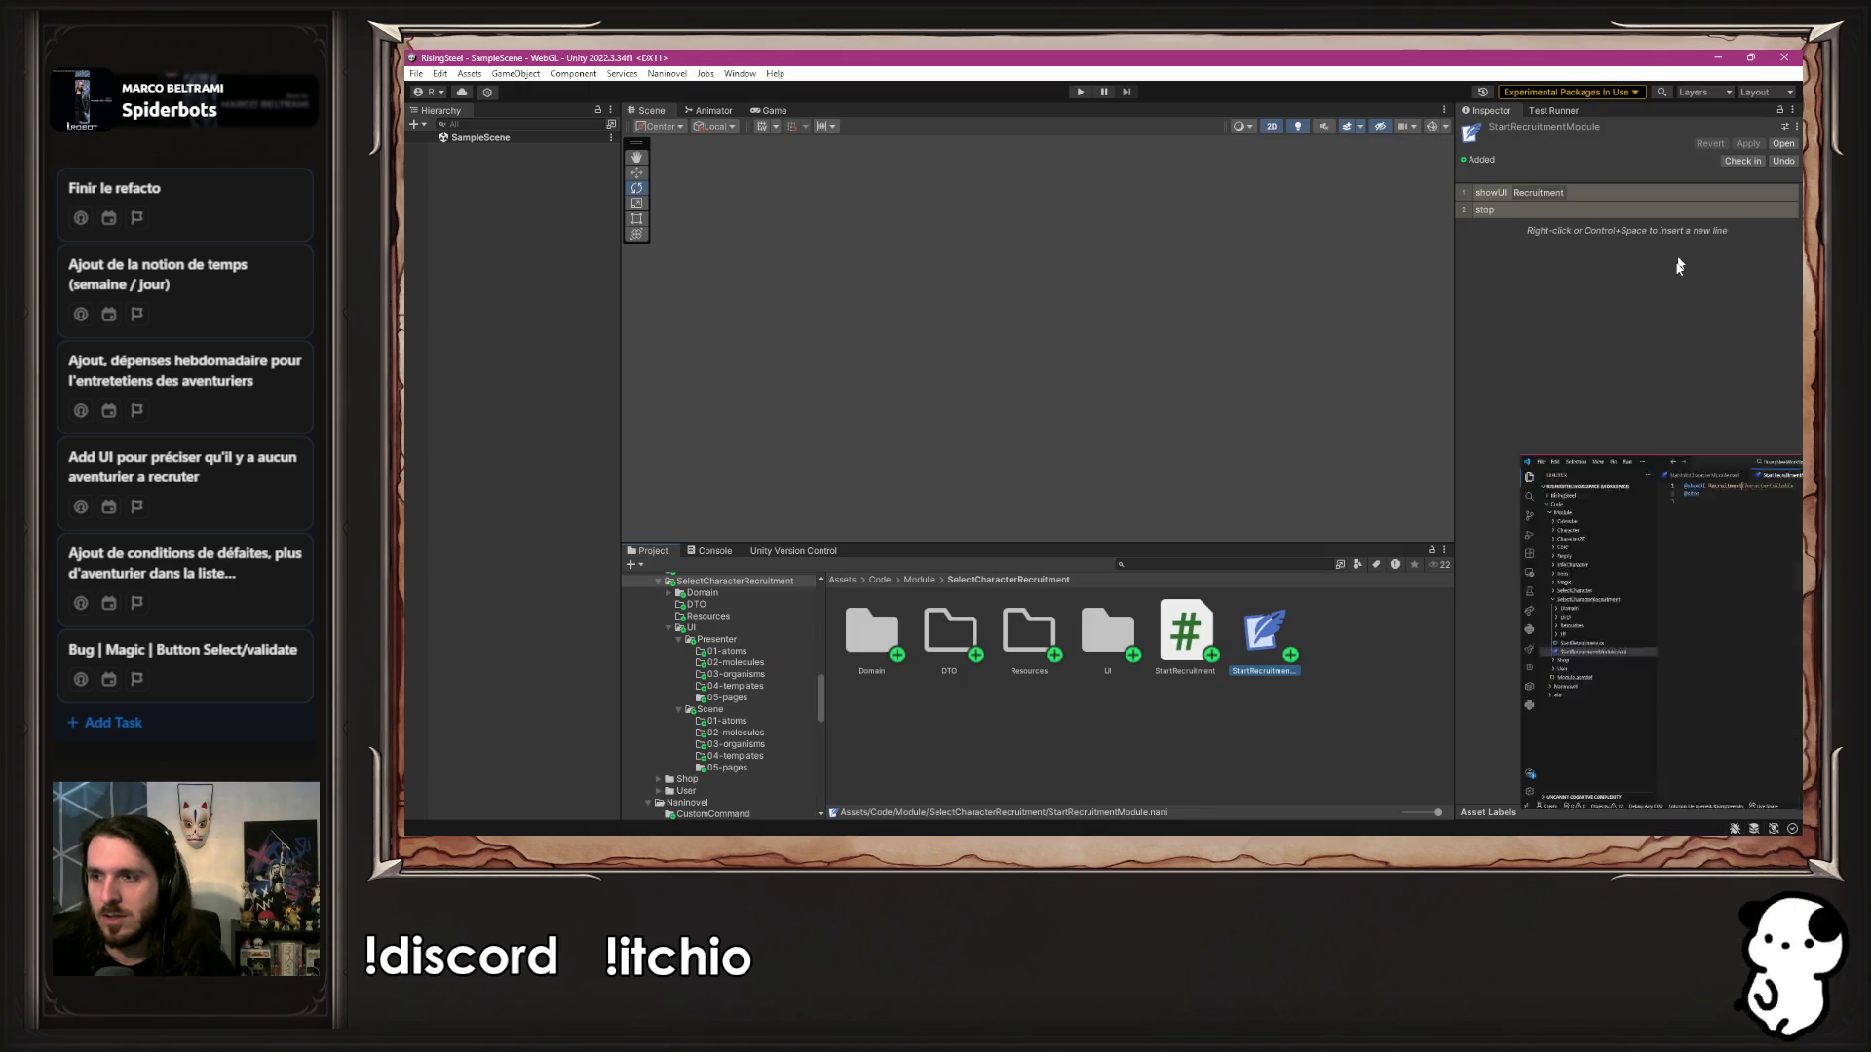
pyautogui.rightClick(1721, 191)
pyautogui.click(1720, 214)
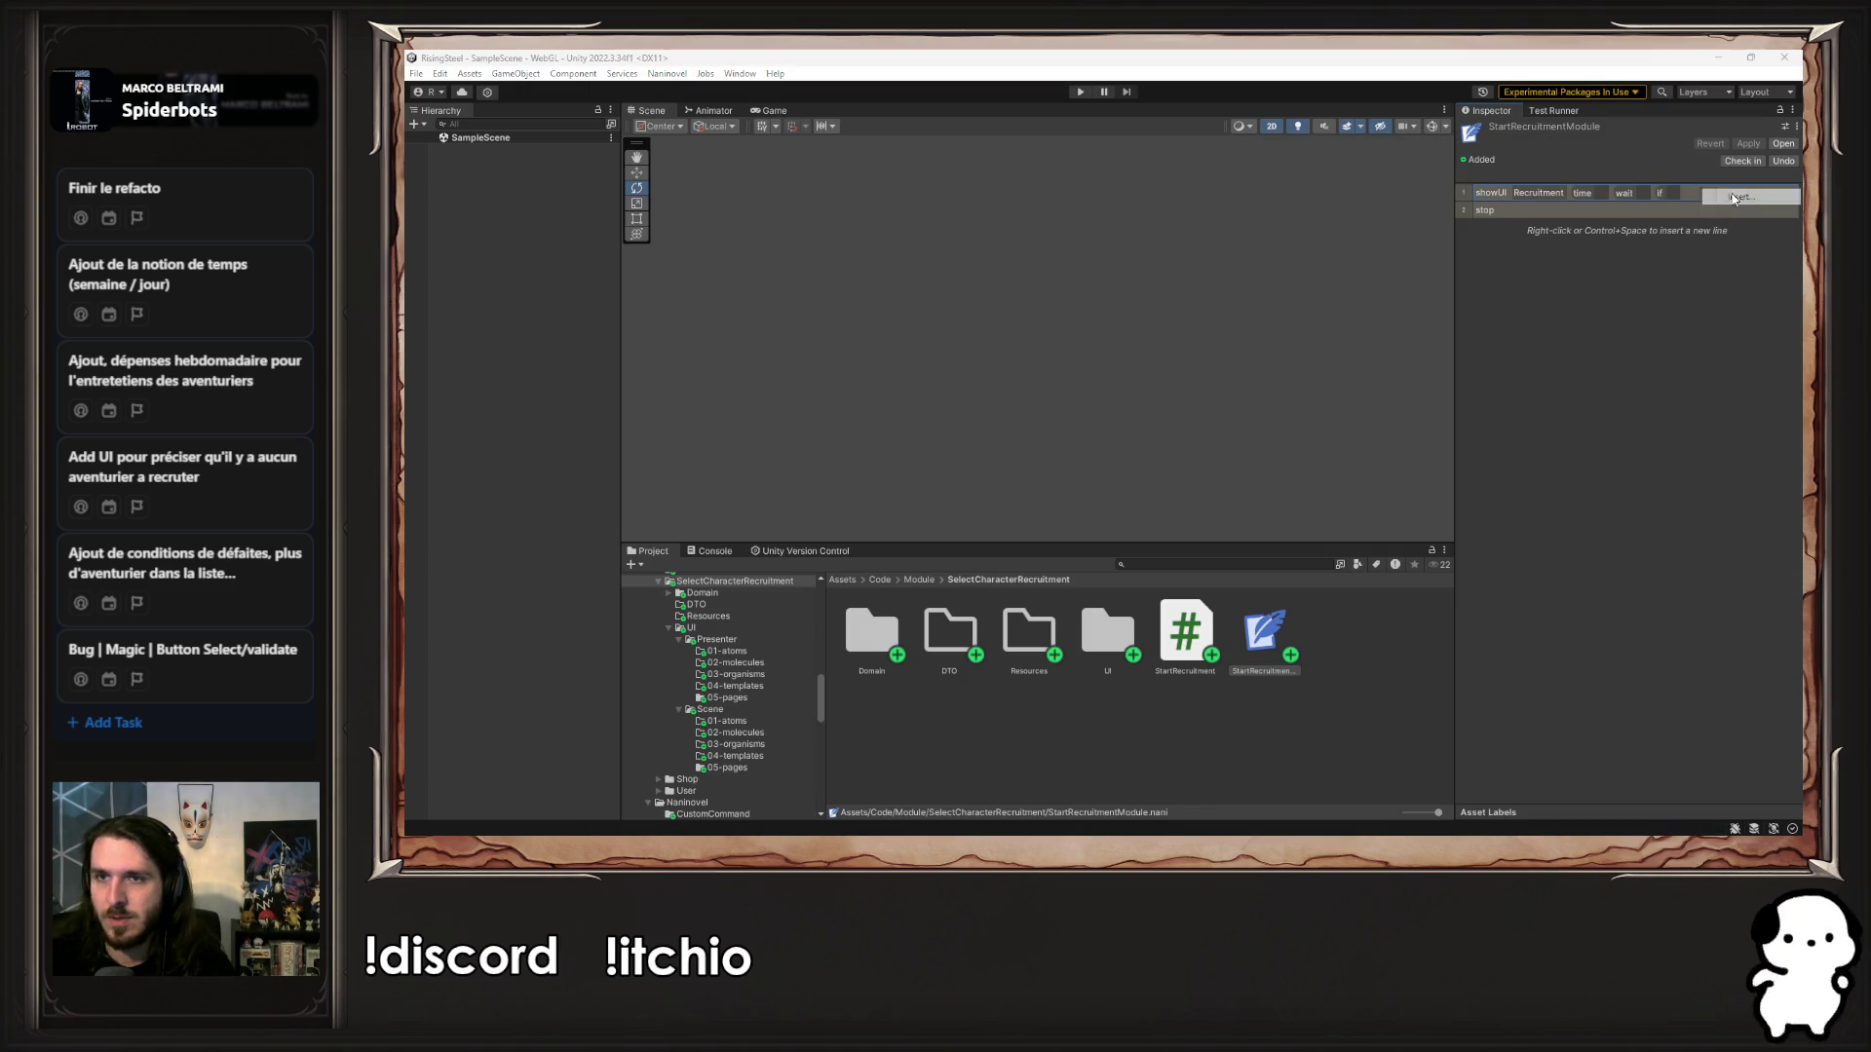
pyautogui.click(1559, 214)
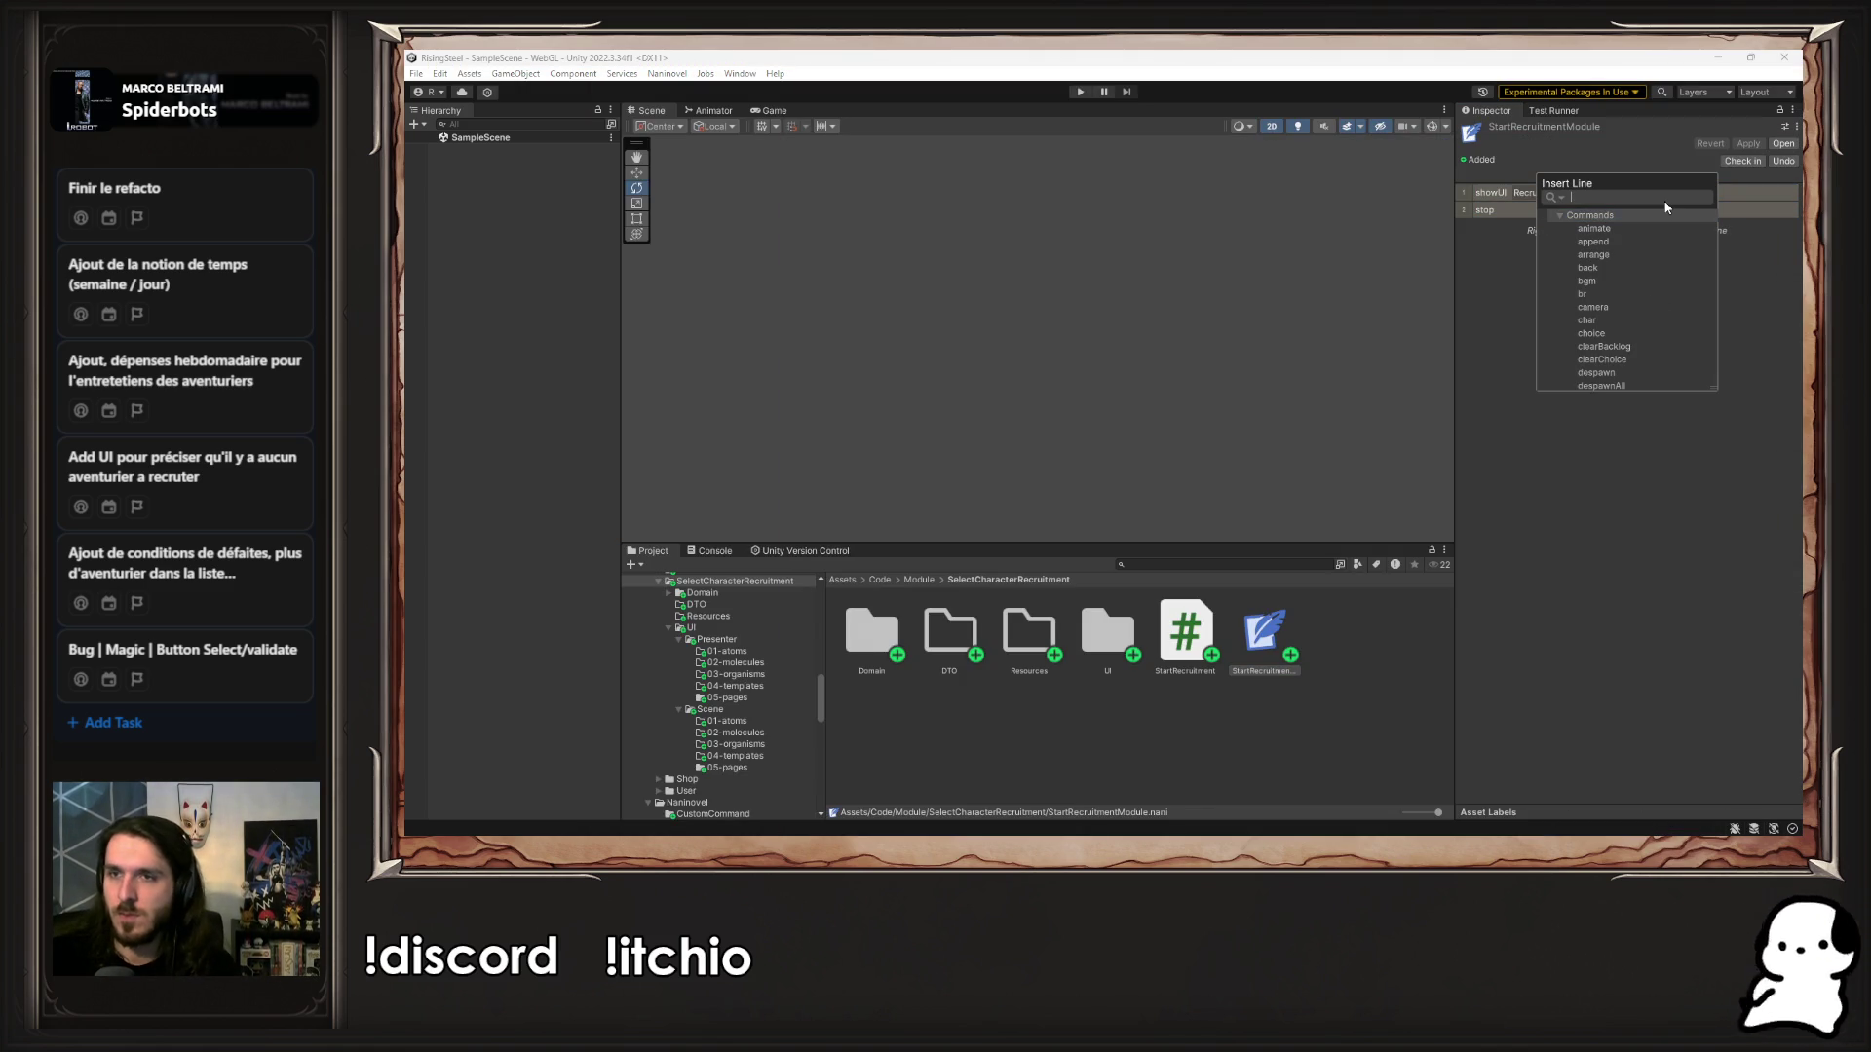
pyautogui.write('open')
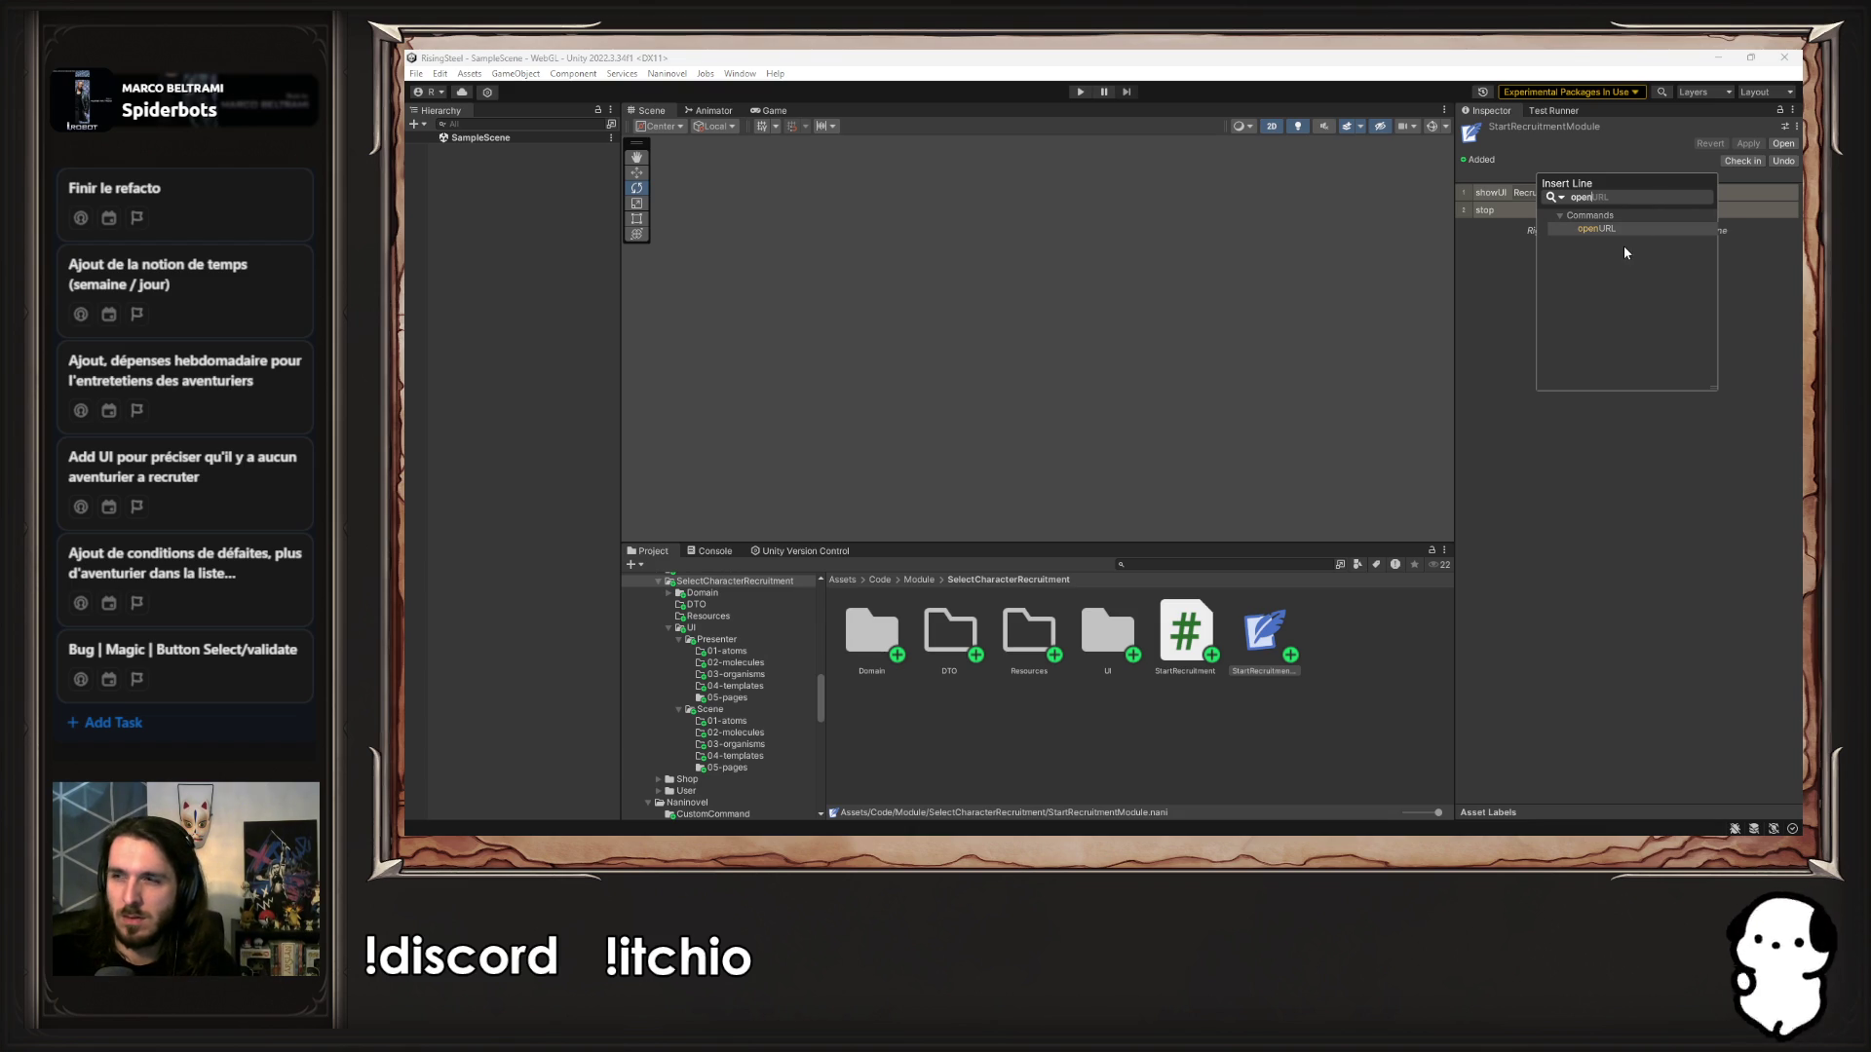
pyautogui.click(1559, 220)
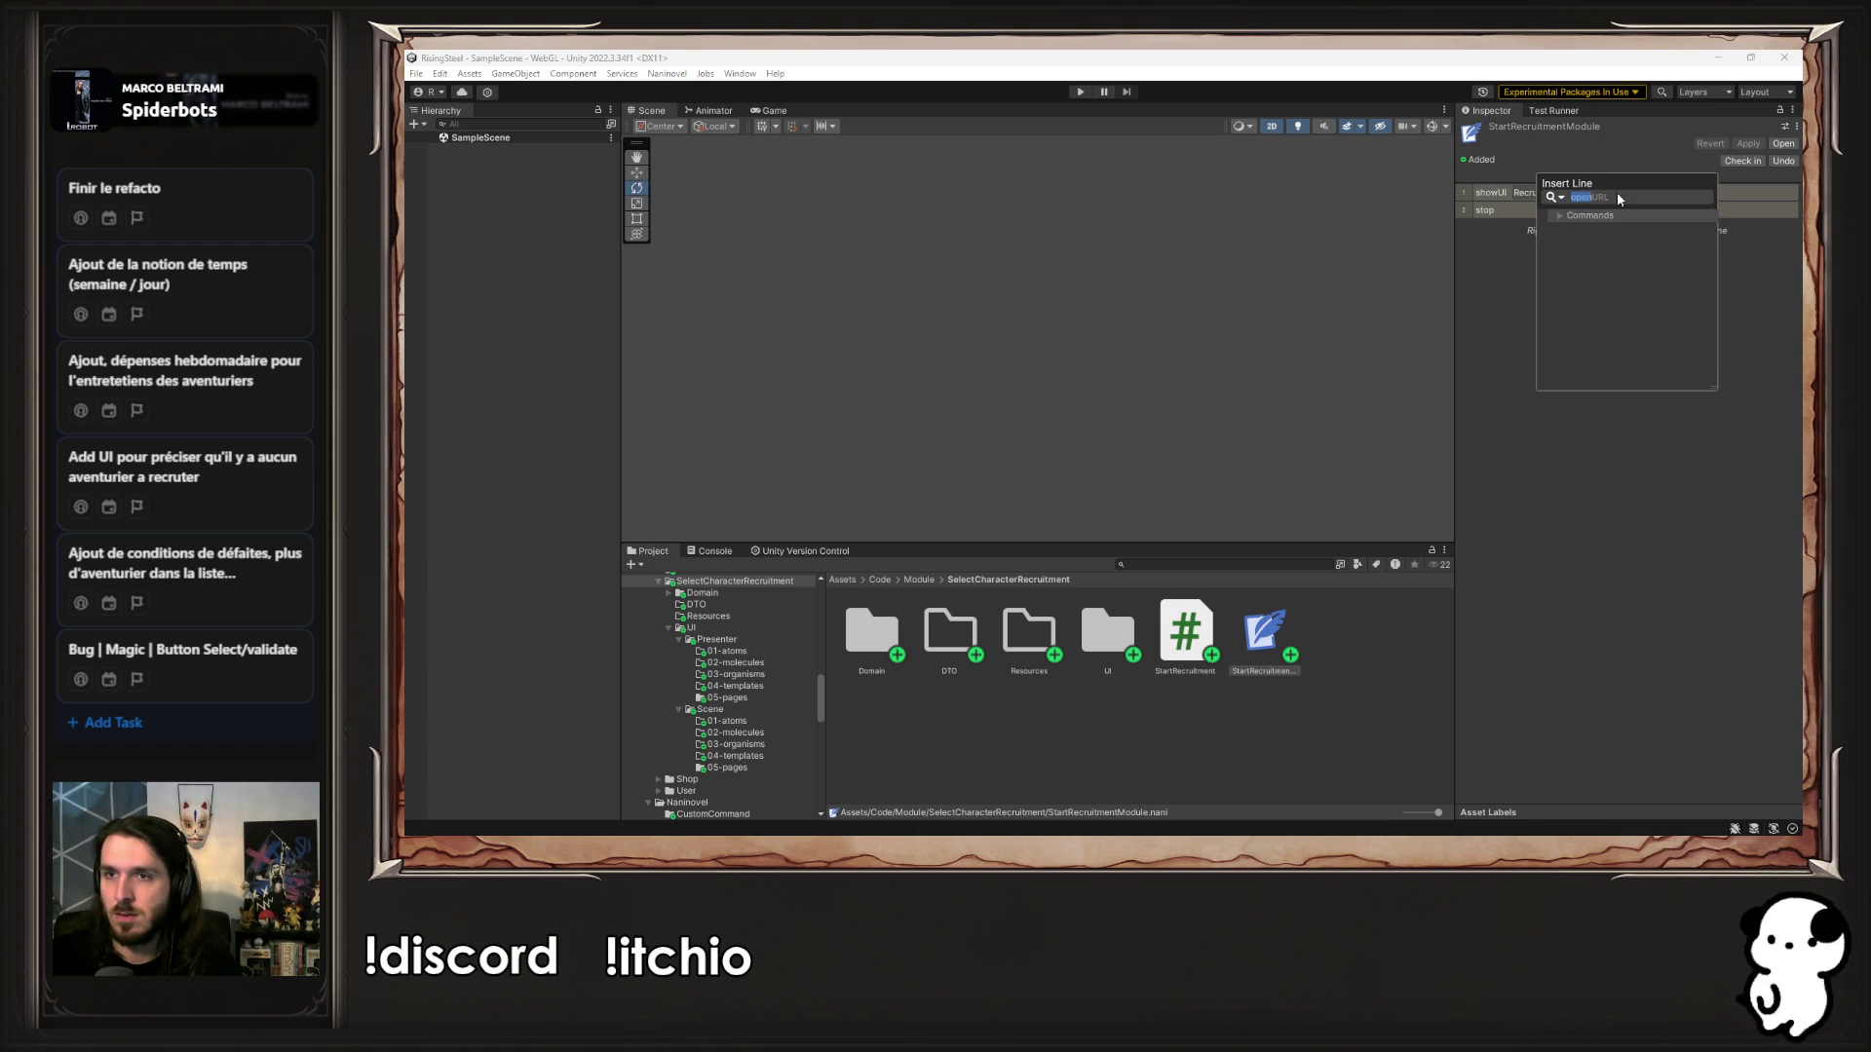
pyautogui.click(1612, 575)
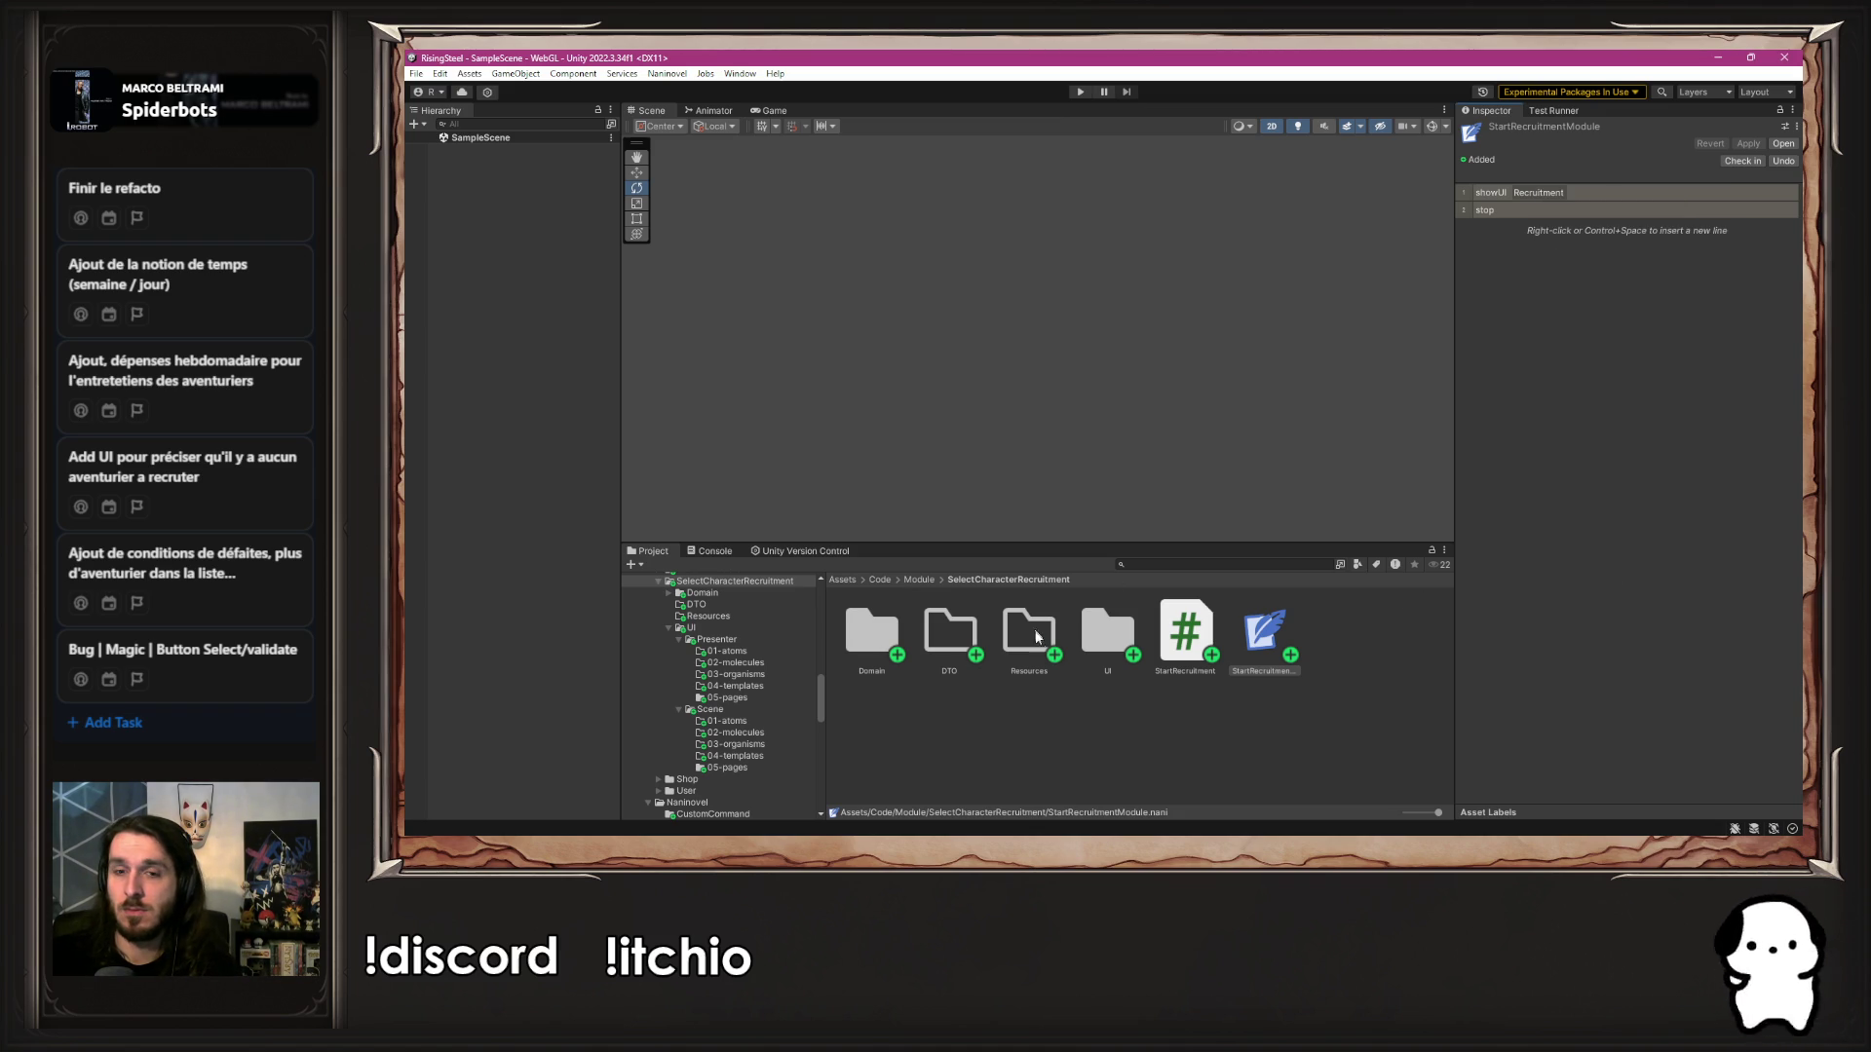
pyautogui.click(1068, 700)
# Move CustomCommand.asmdef out of Code/Naninovel/CustomCommand up into the Naninovel folder
pyautogui.click(920, 581)
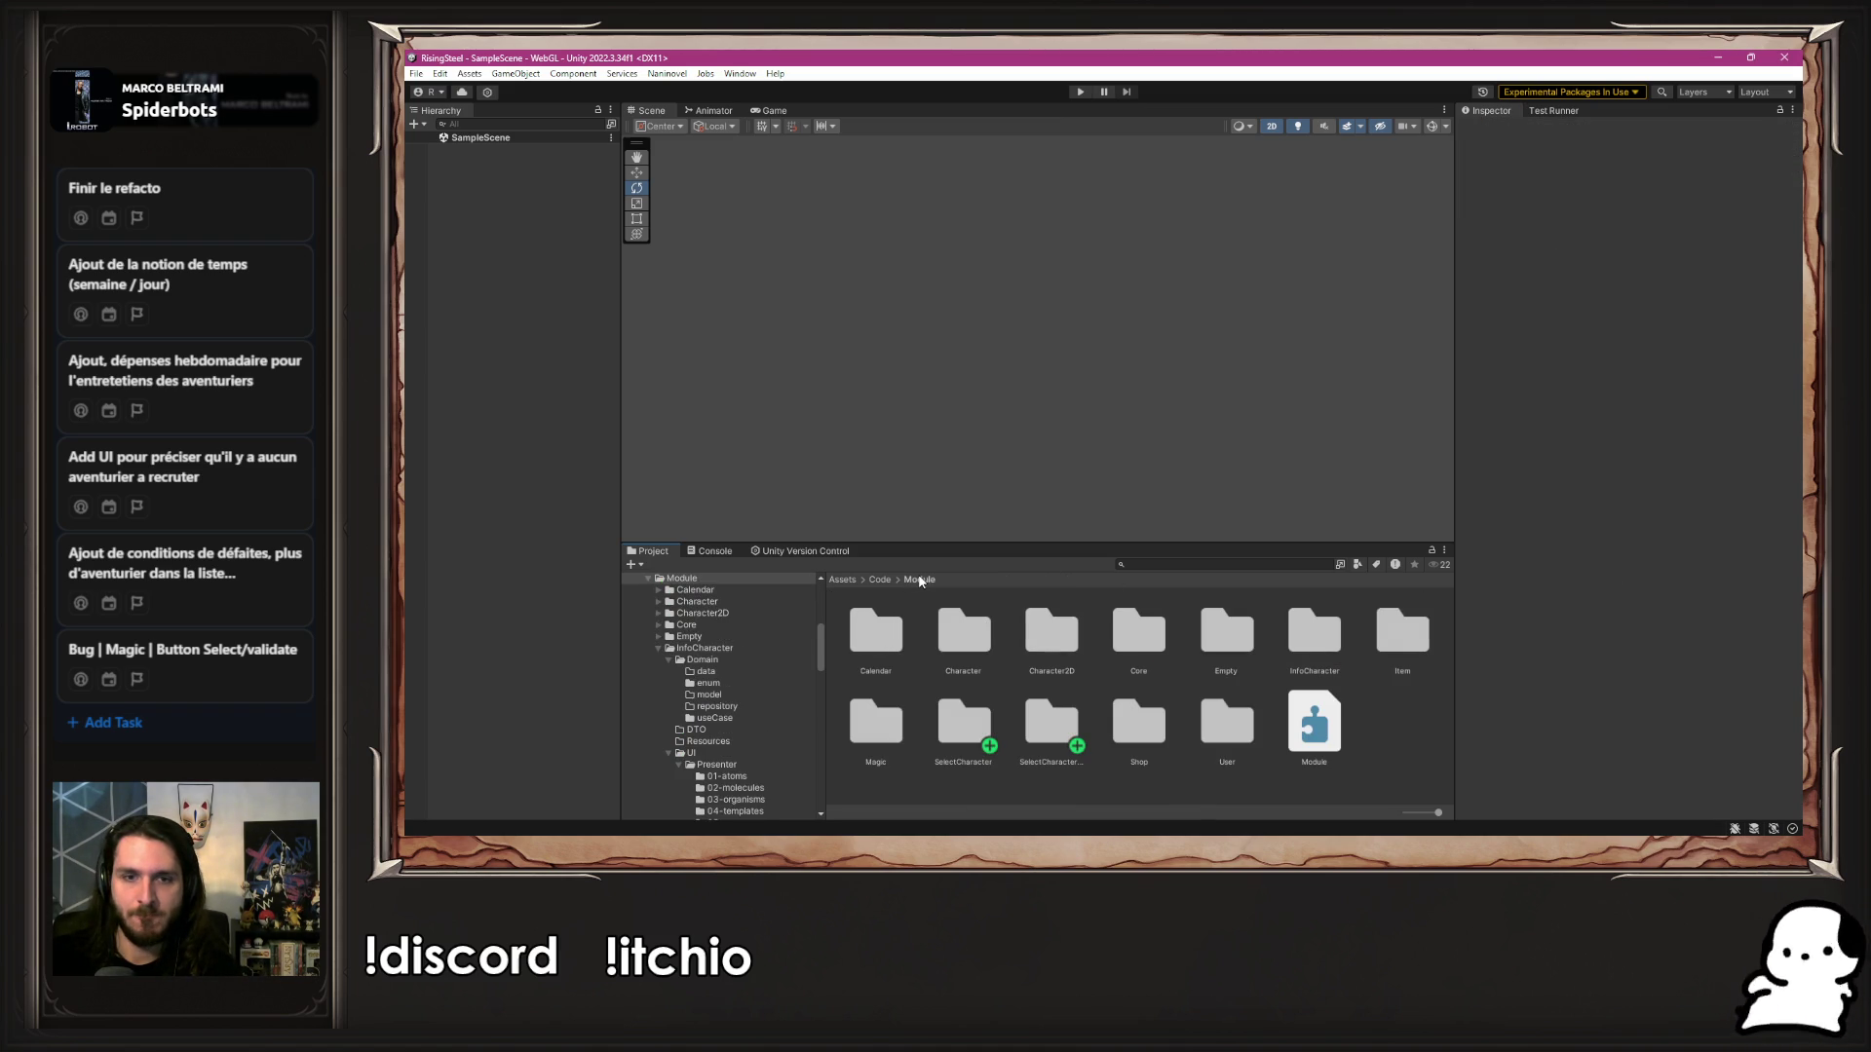
pyautogui.click(887, 582)
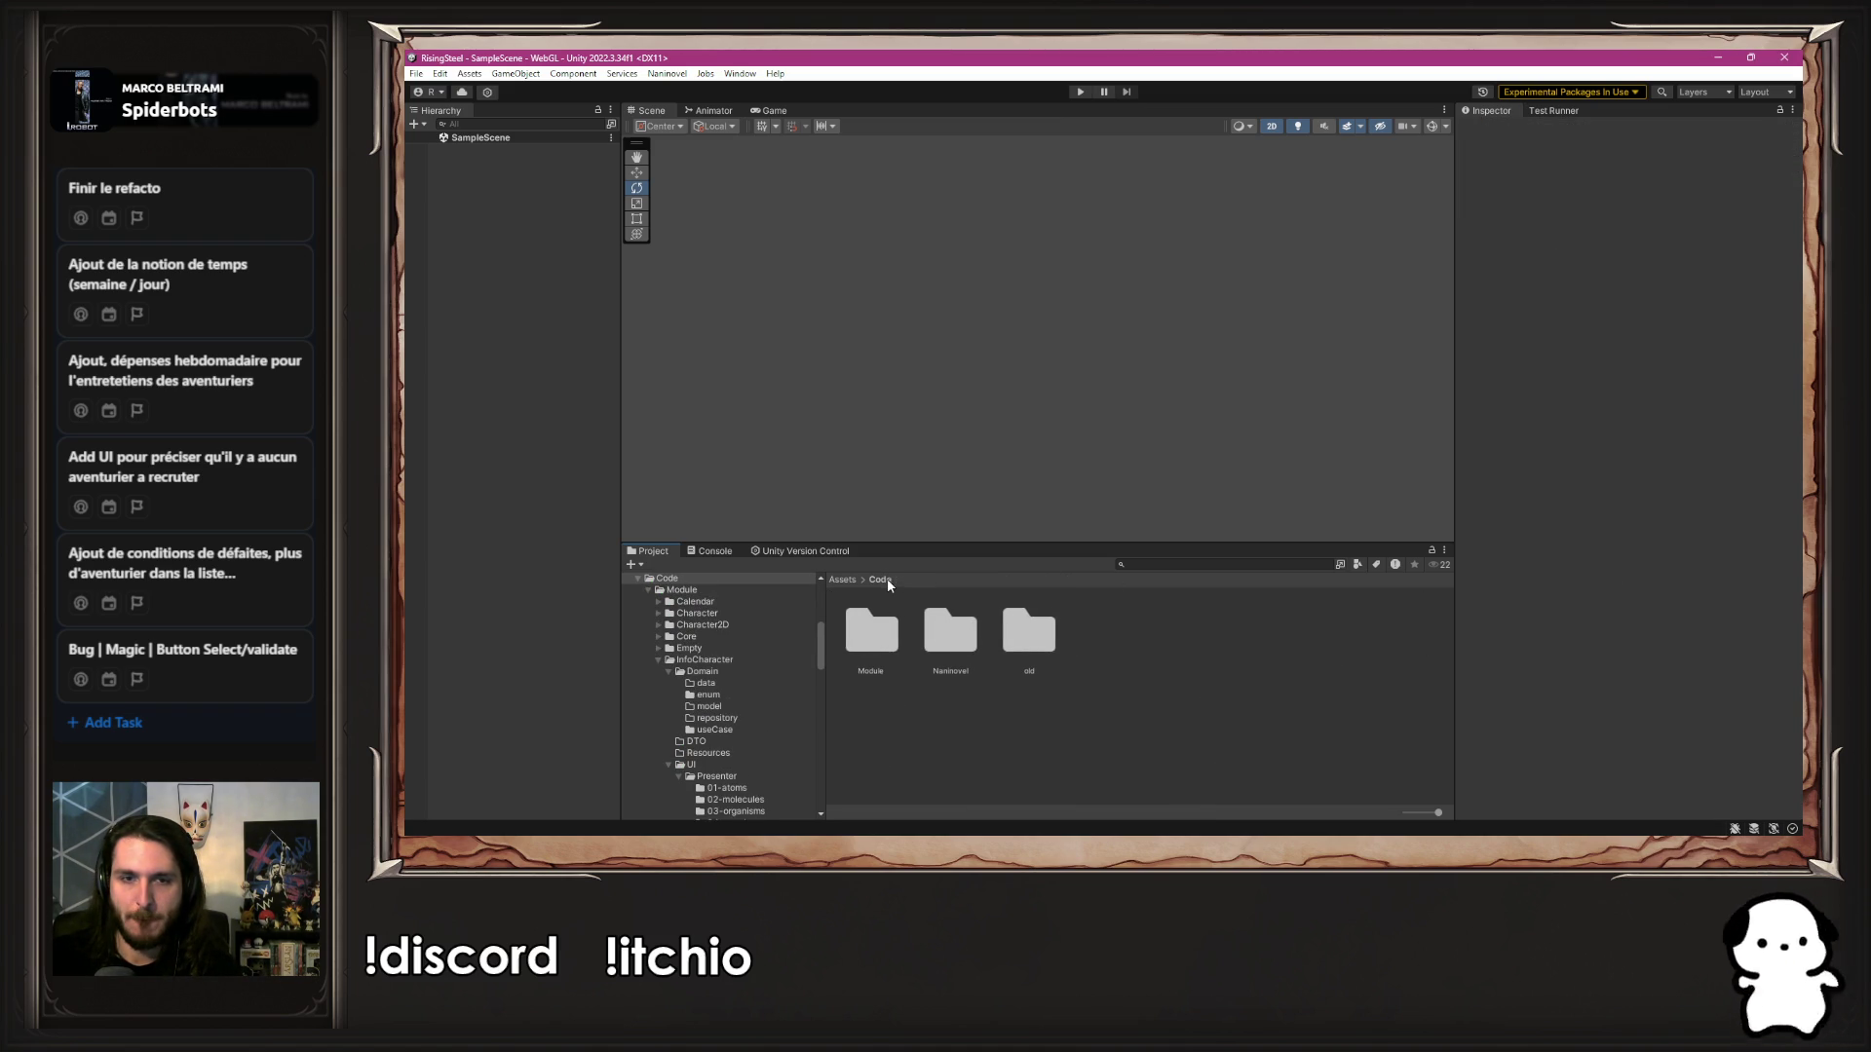
pyautogui.doubleClick(979, 634)
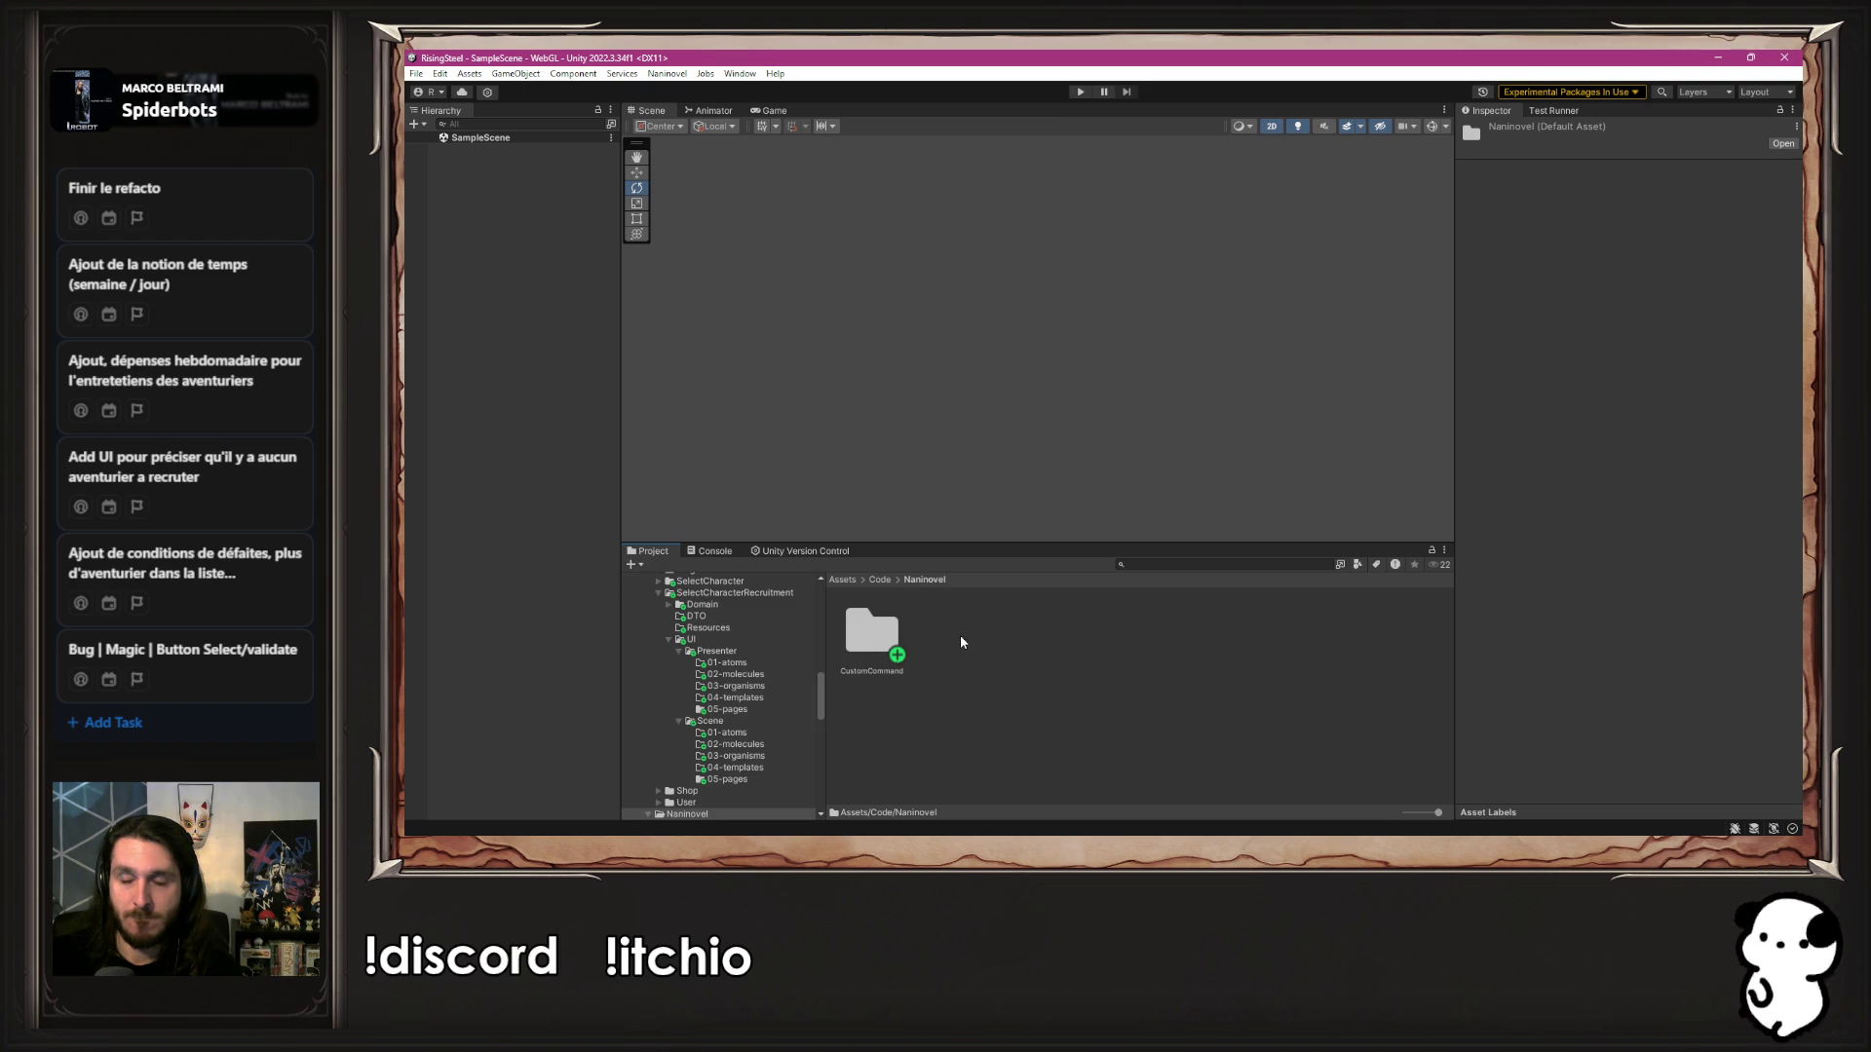
pyautogui.doubleClick(871, 634)
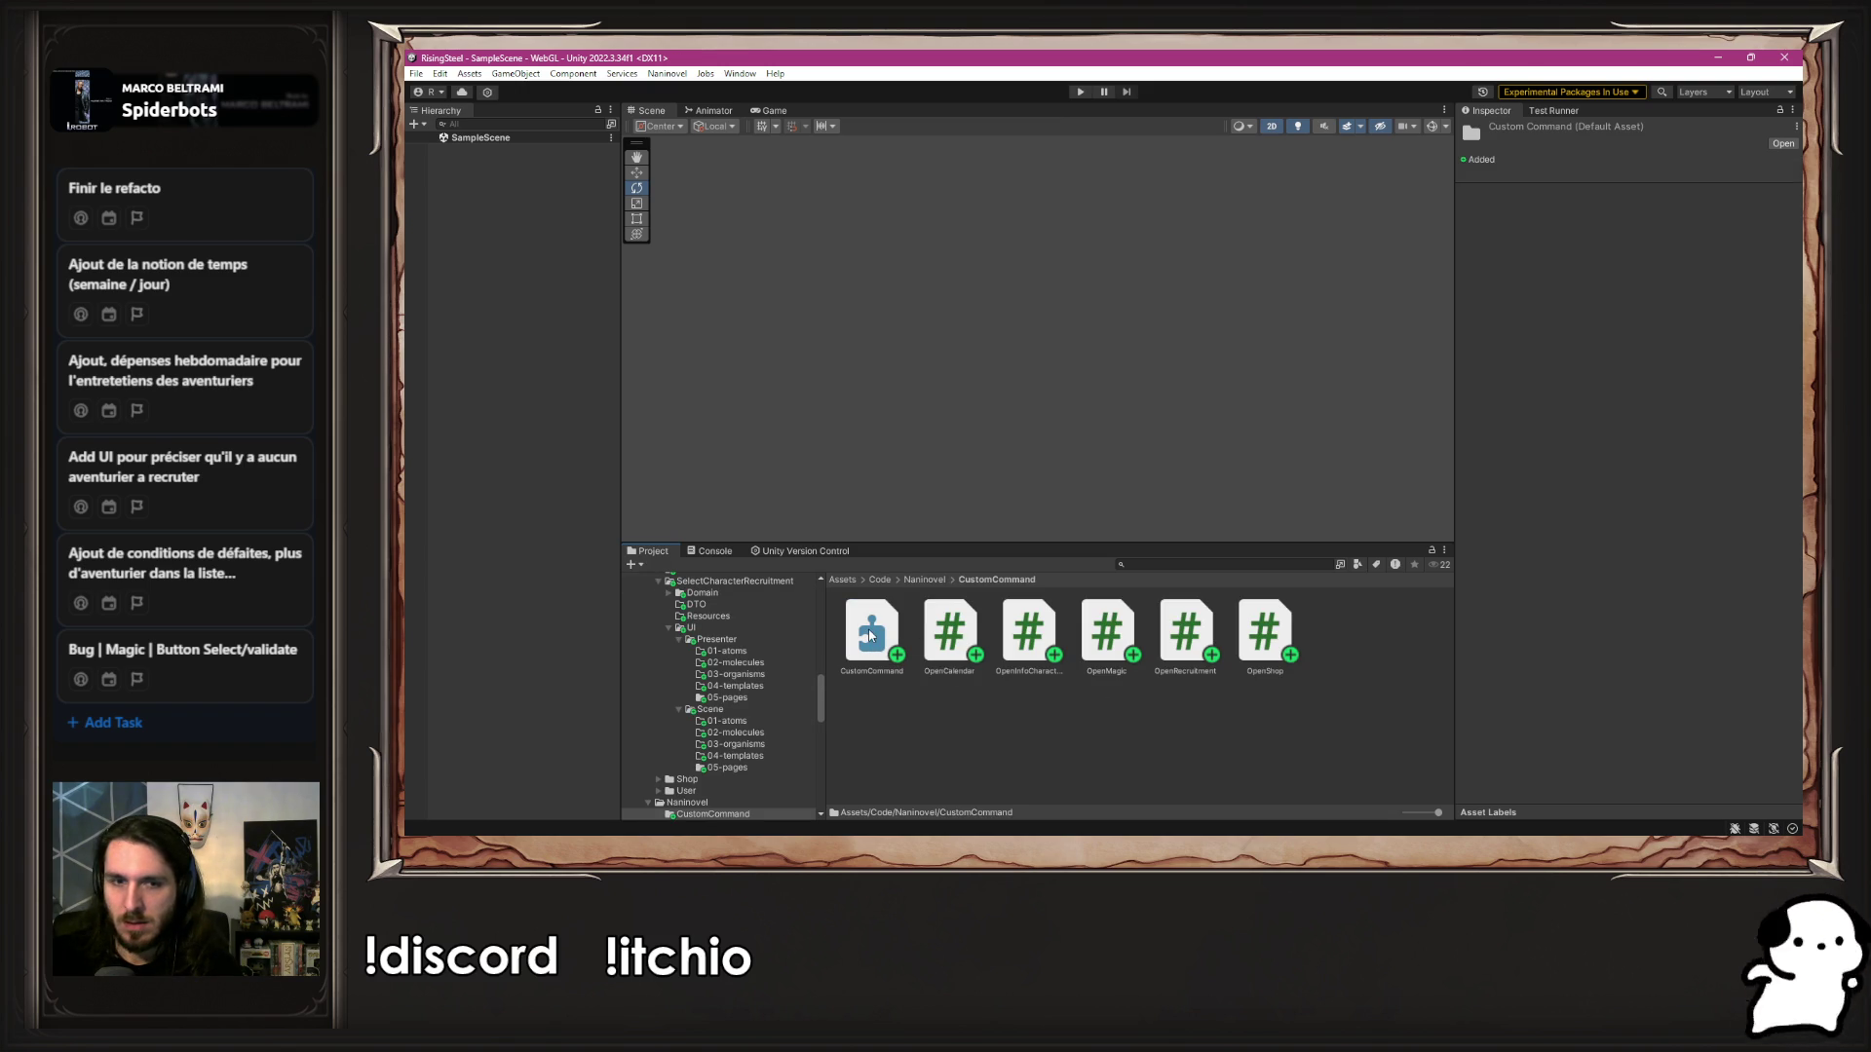
pyautogui.click(871, 636)
pyautogui.click(924, 580)
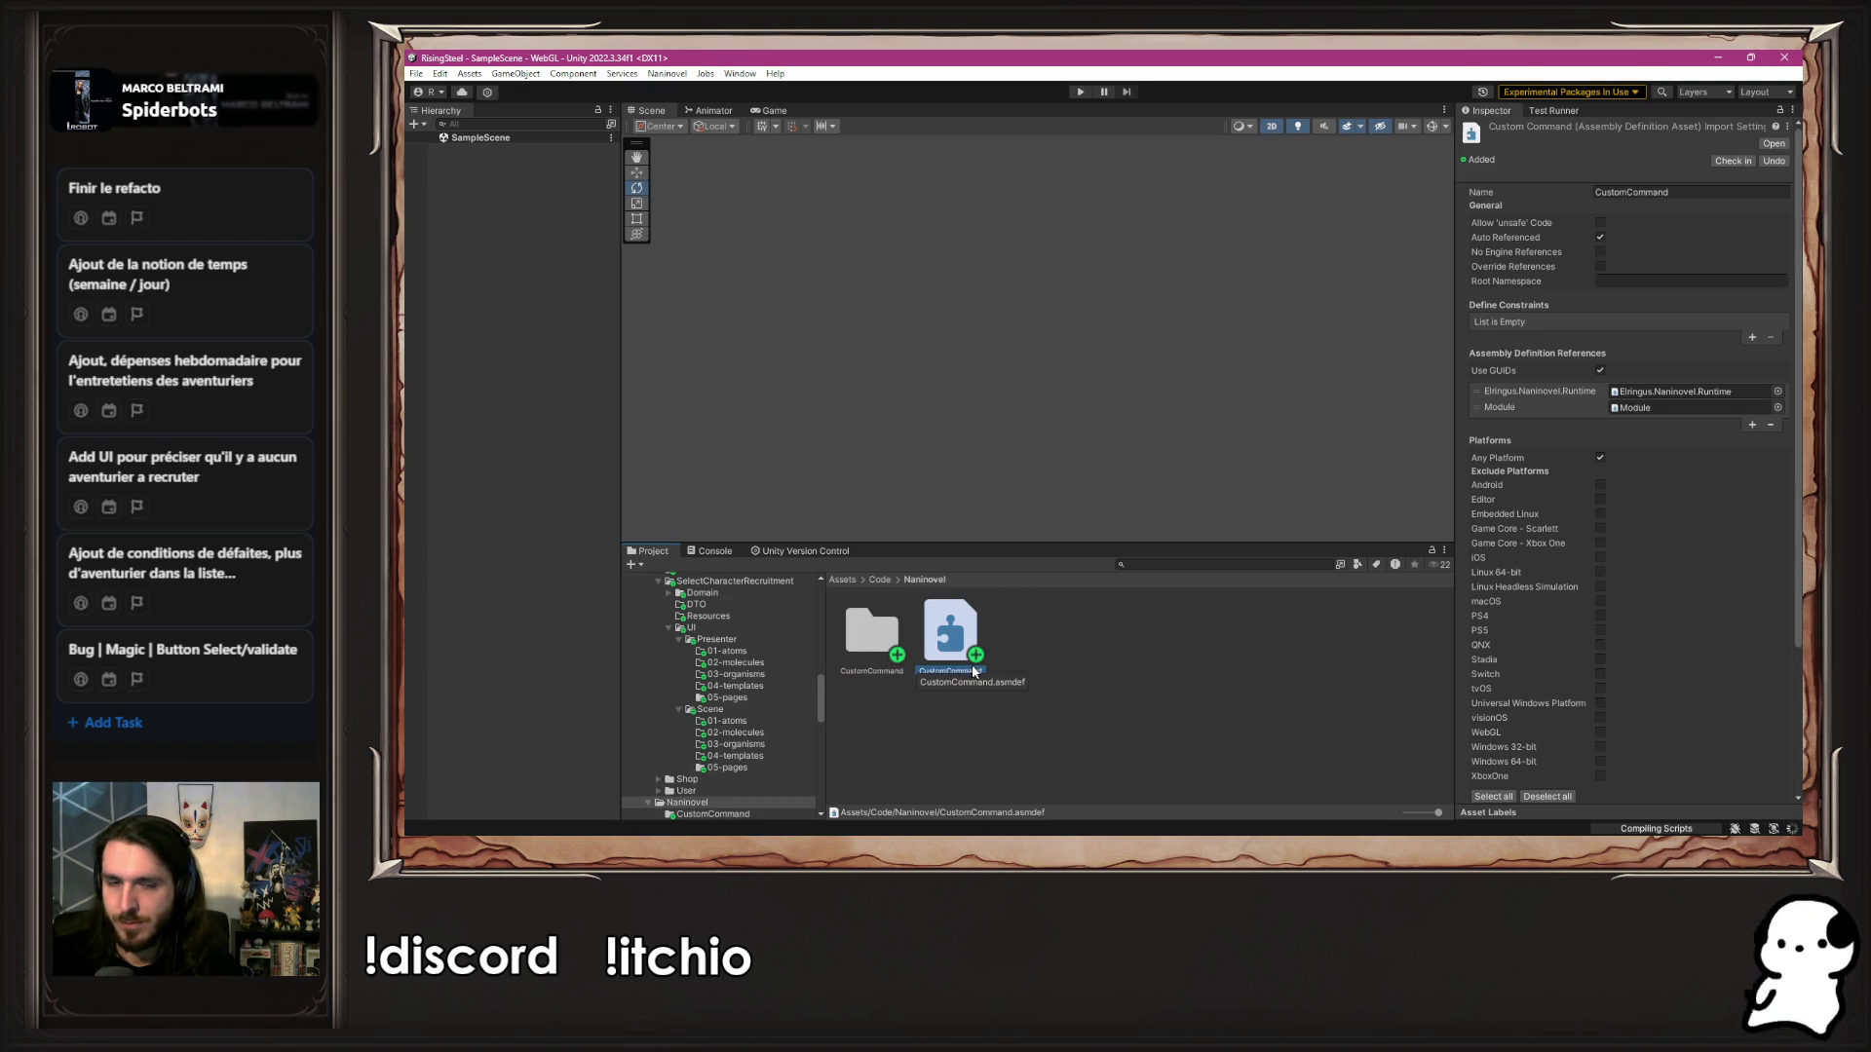
# Rename the moved assembly definition to Naninovel
pyautogui.rightClick(956, 655)
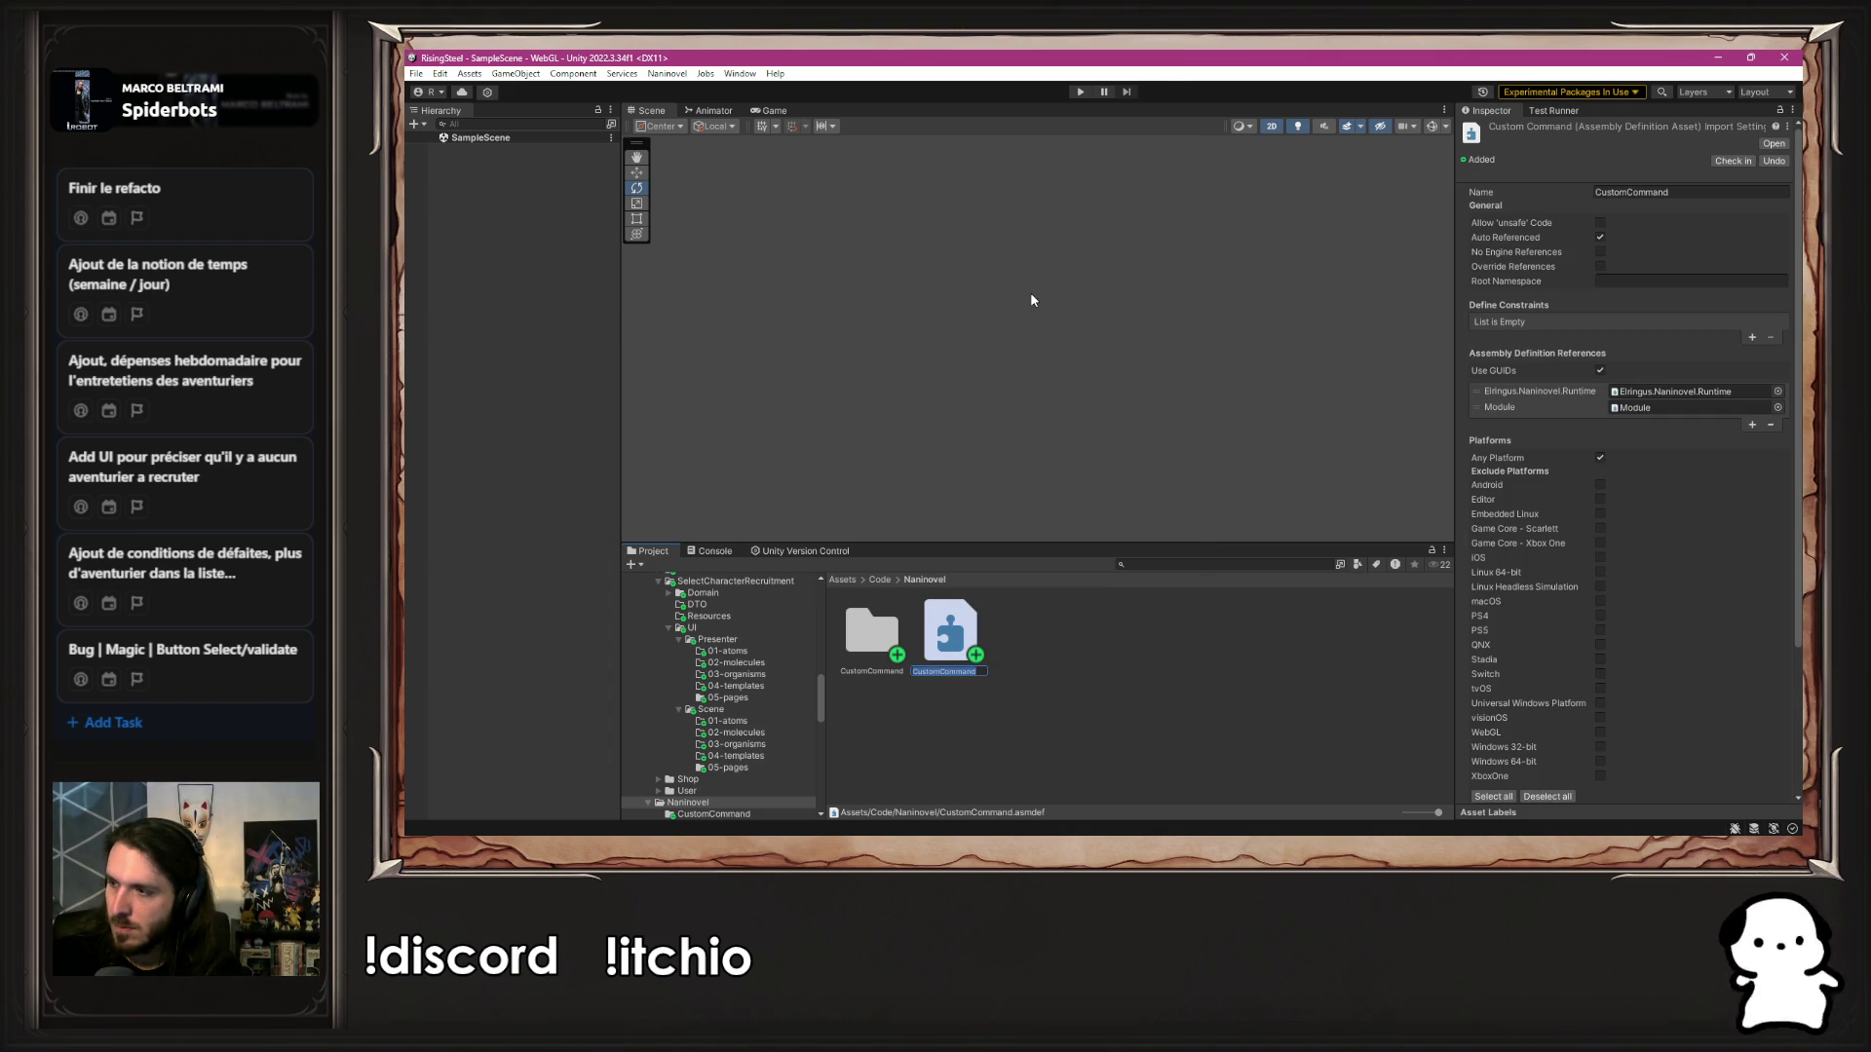
pyautogui.write('Naninovel')
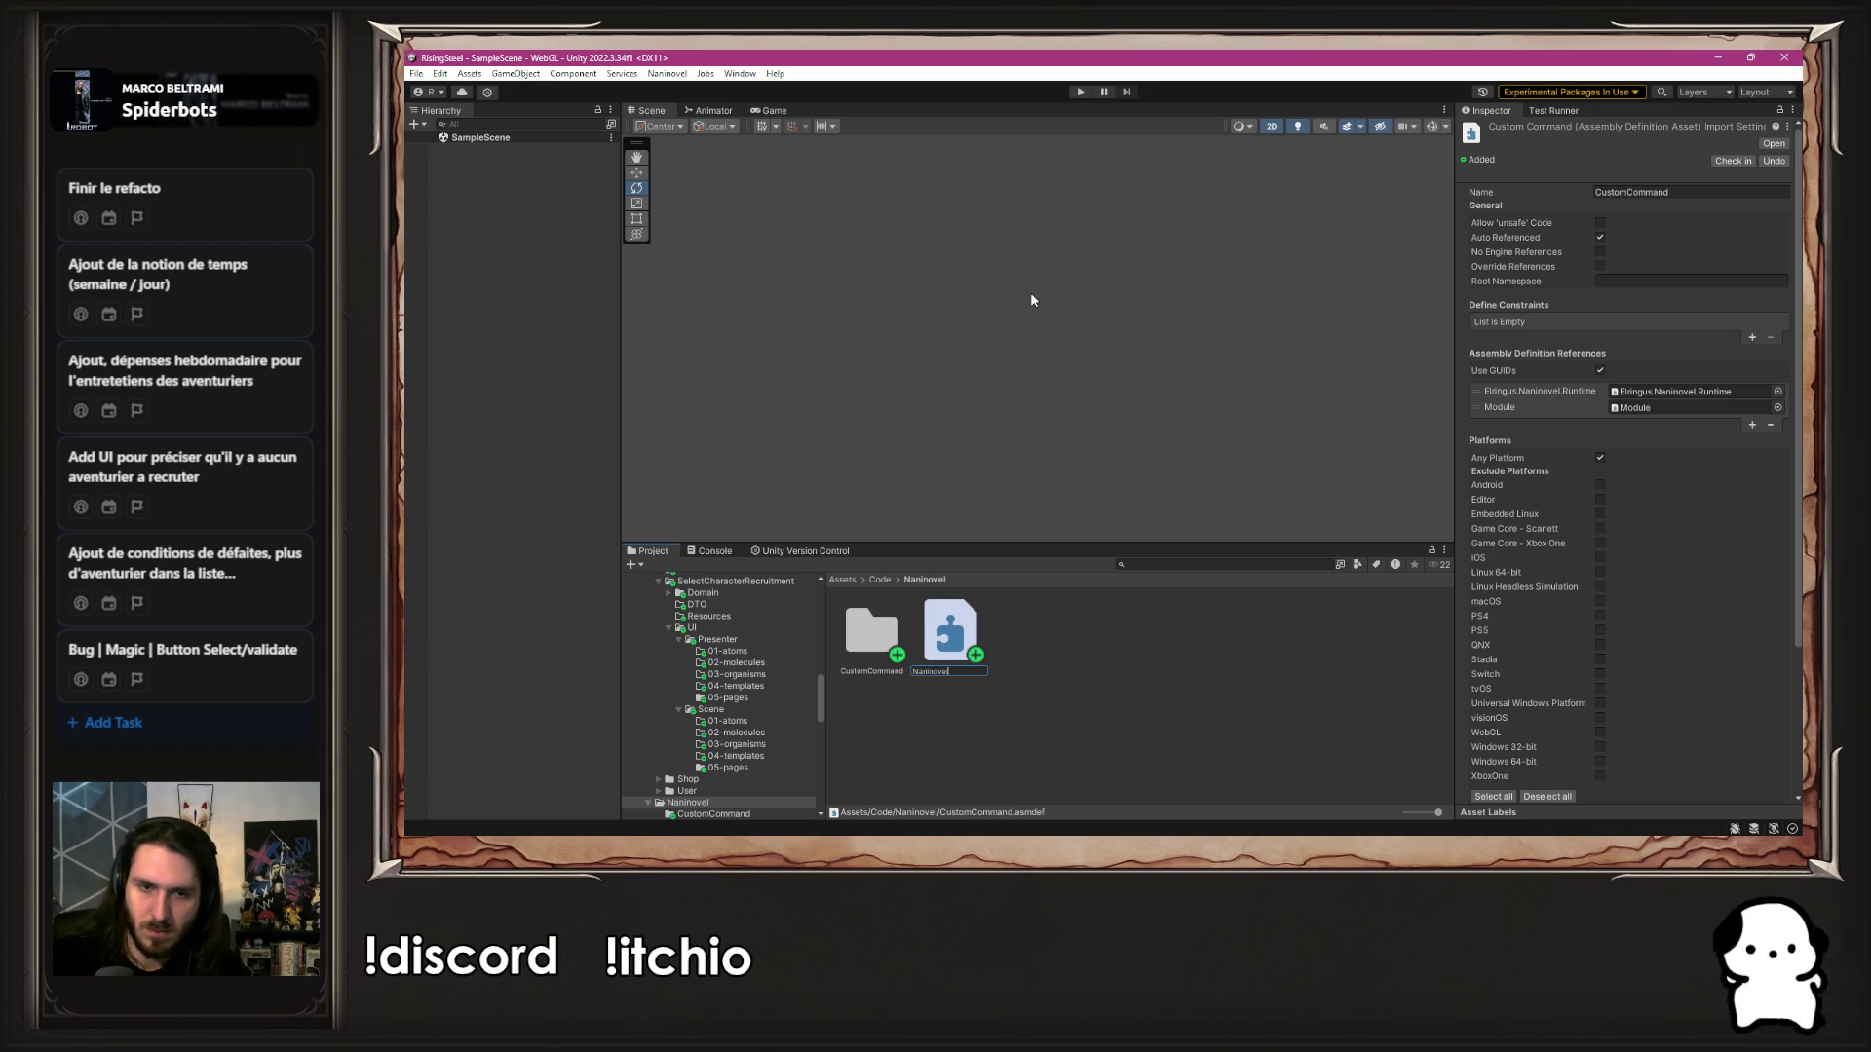
pyautogui.press('Return')
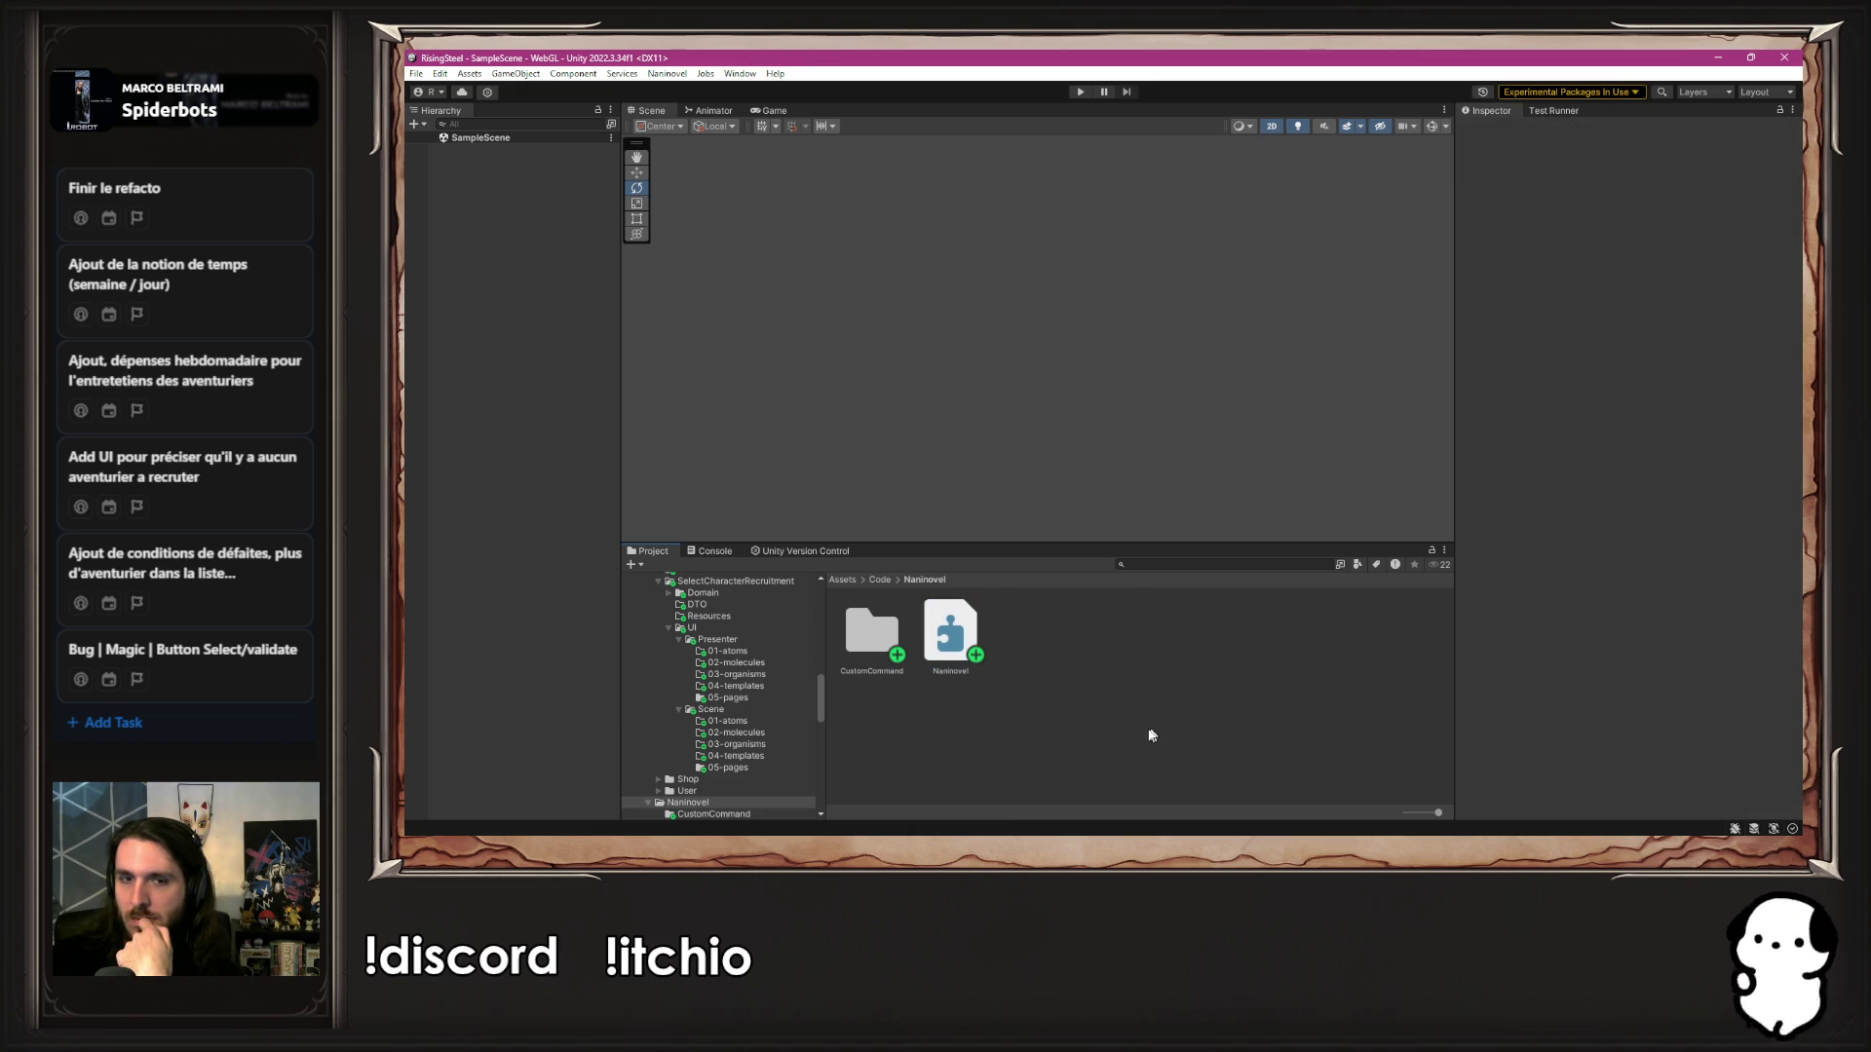
# Open StartRecruitmentModule.nani from the SelectCharacterRecruitment folder in the code editor
pyautogui.doubleClick(873, 644)
pyautogui.click(920, 579)
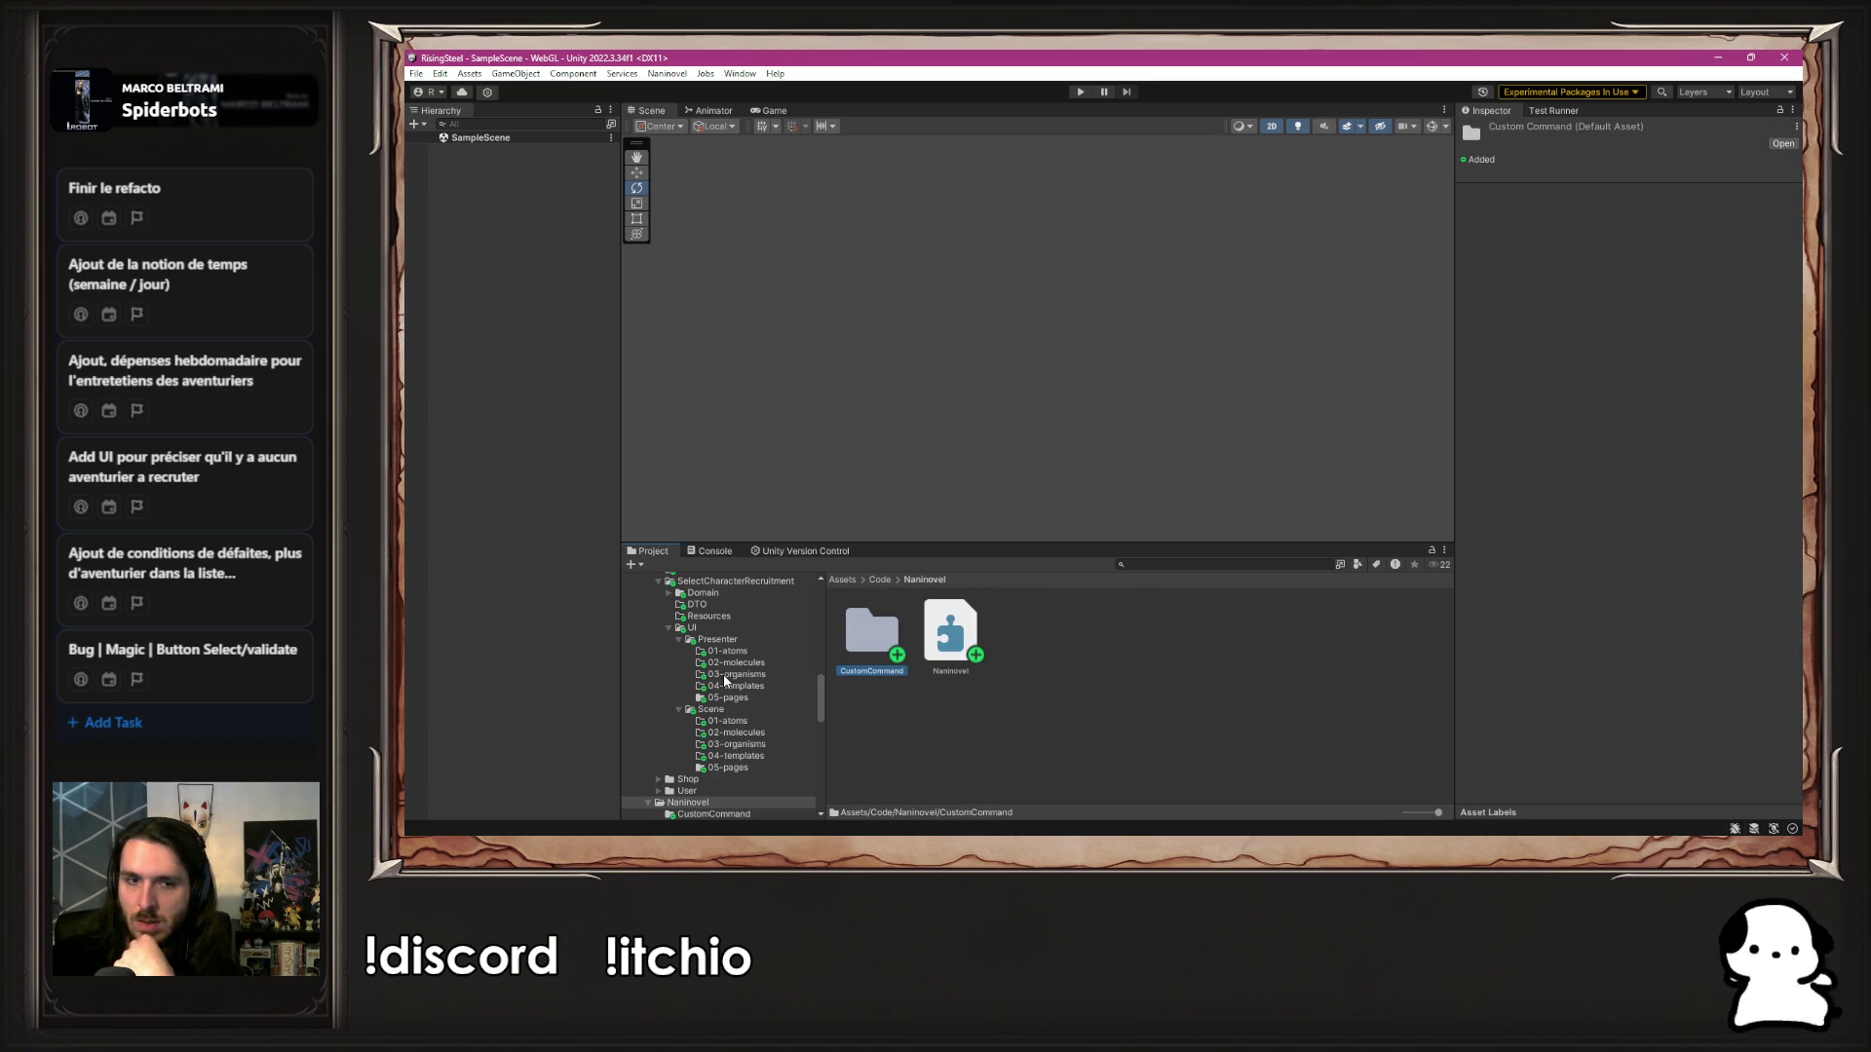
pyautogui.click(714, 582)
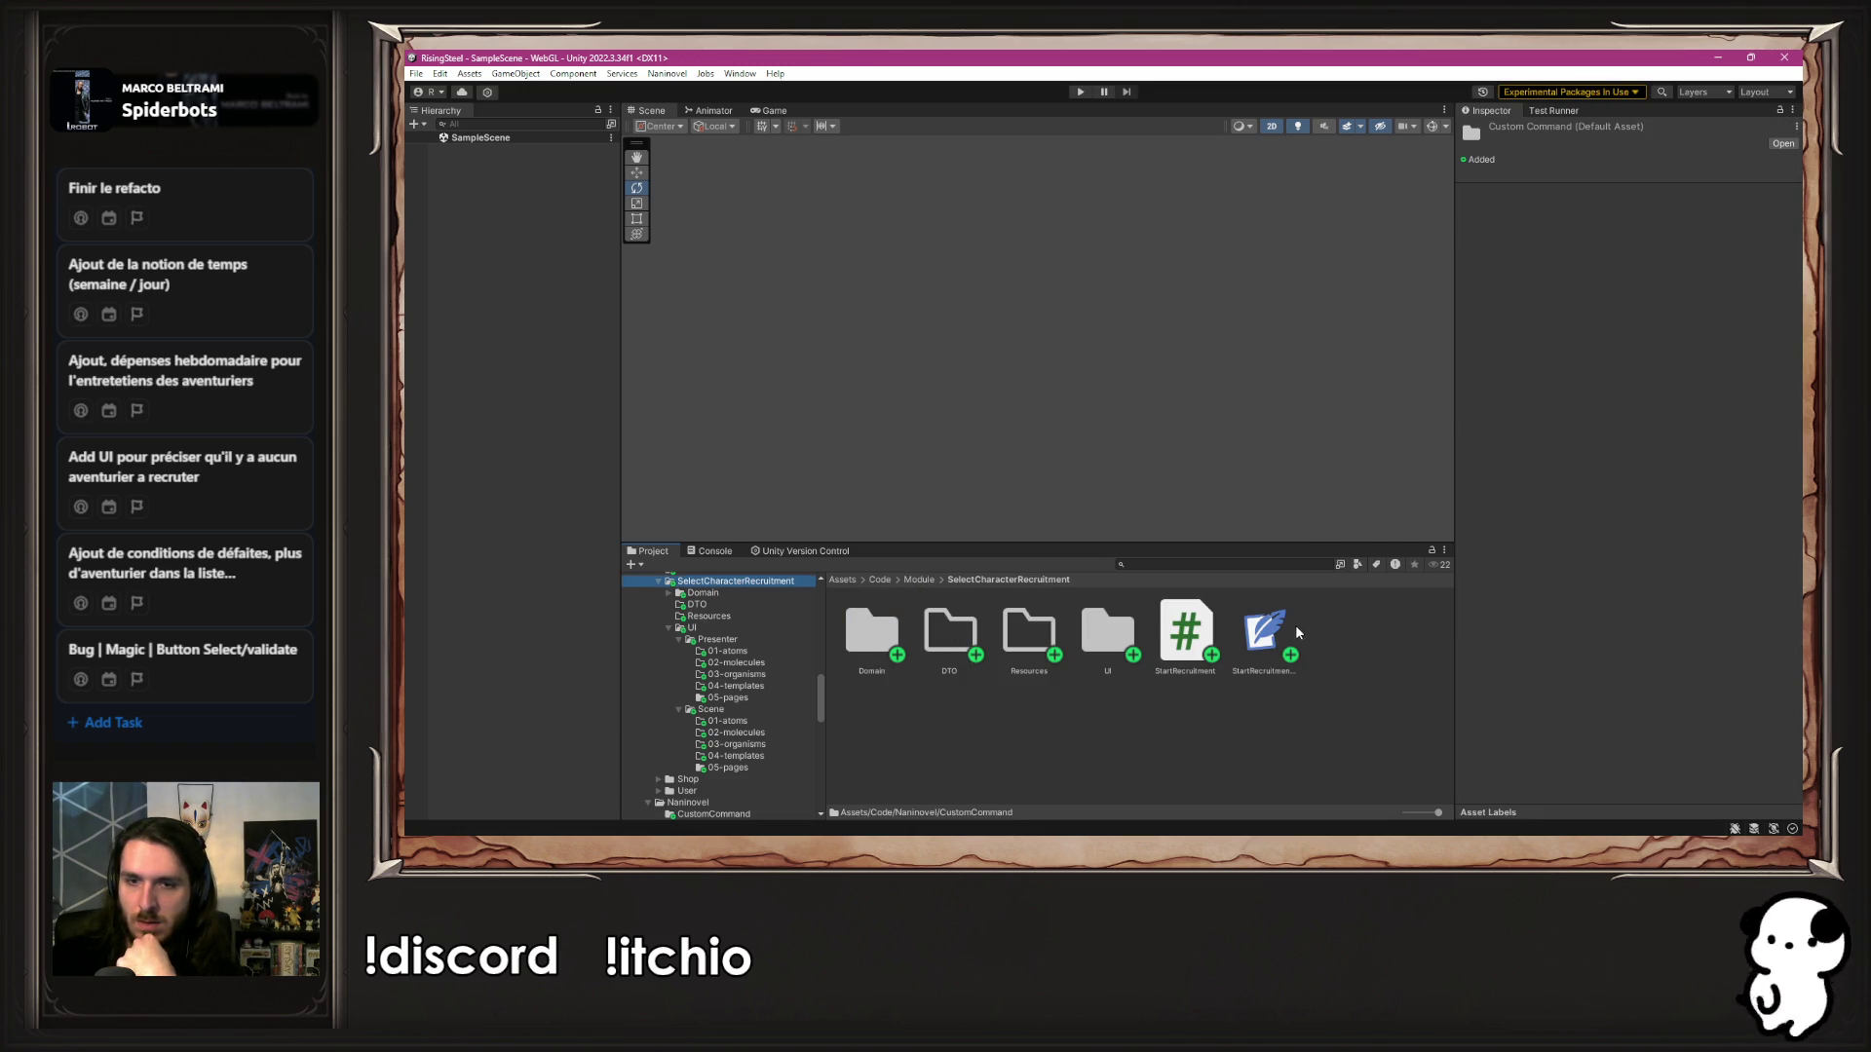
pyautogui.click(1265, 630)
pyautogui.doubleClick(1264, 631)
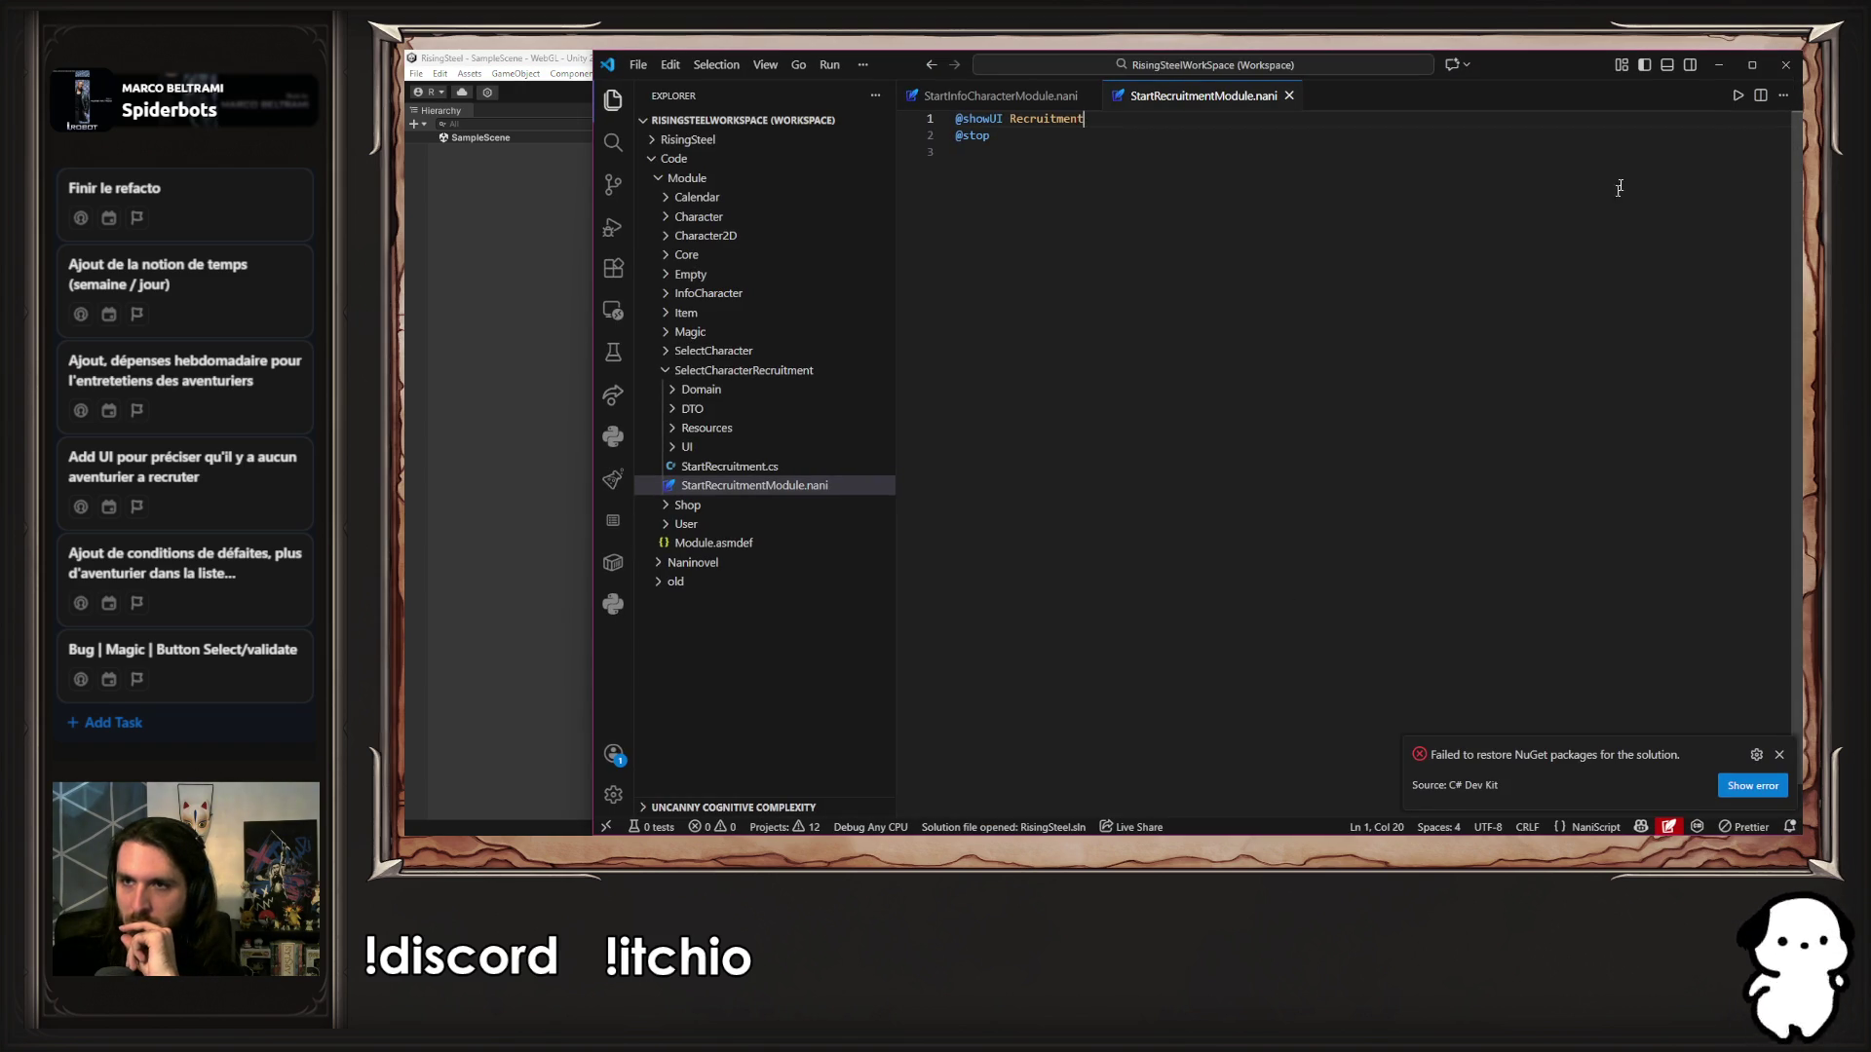
# Search 'open' in the Inspector's Insert Line popup, finding only openURL, and dismiss it
pyautogui.click(1644, 190)
pyautogui.rightClick(1611, 193)
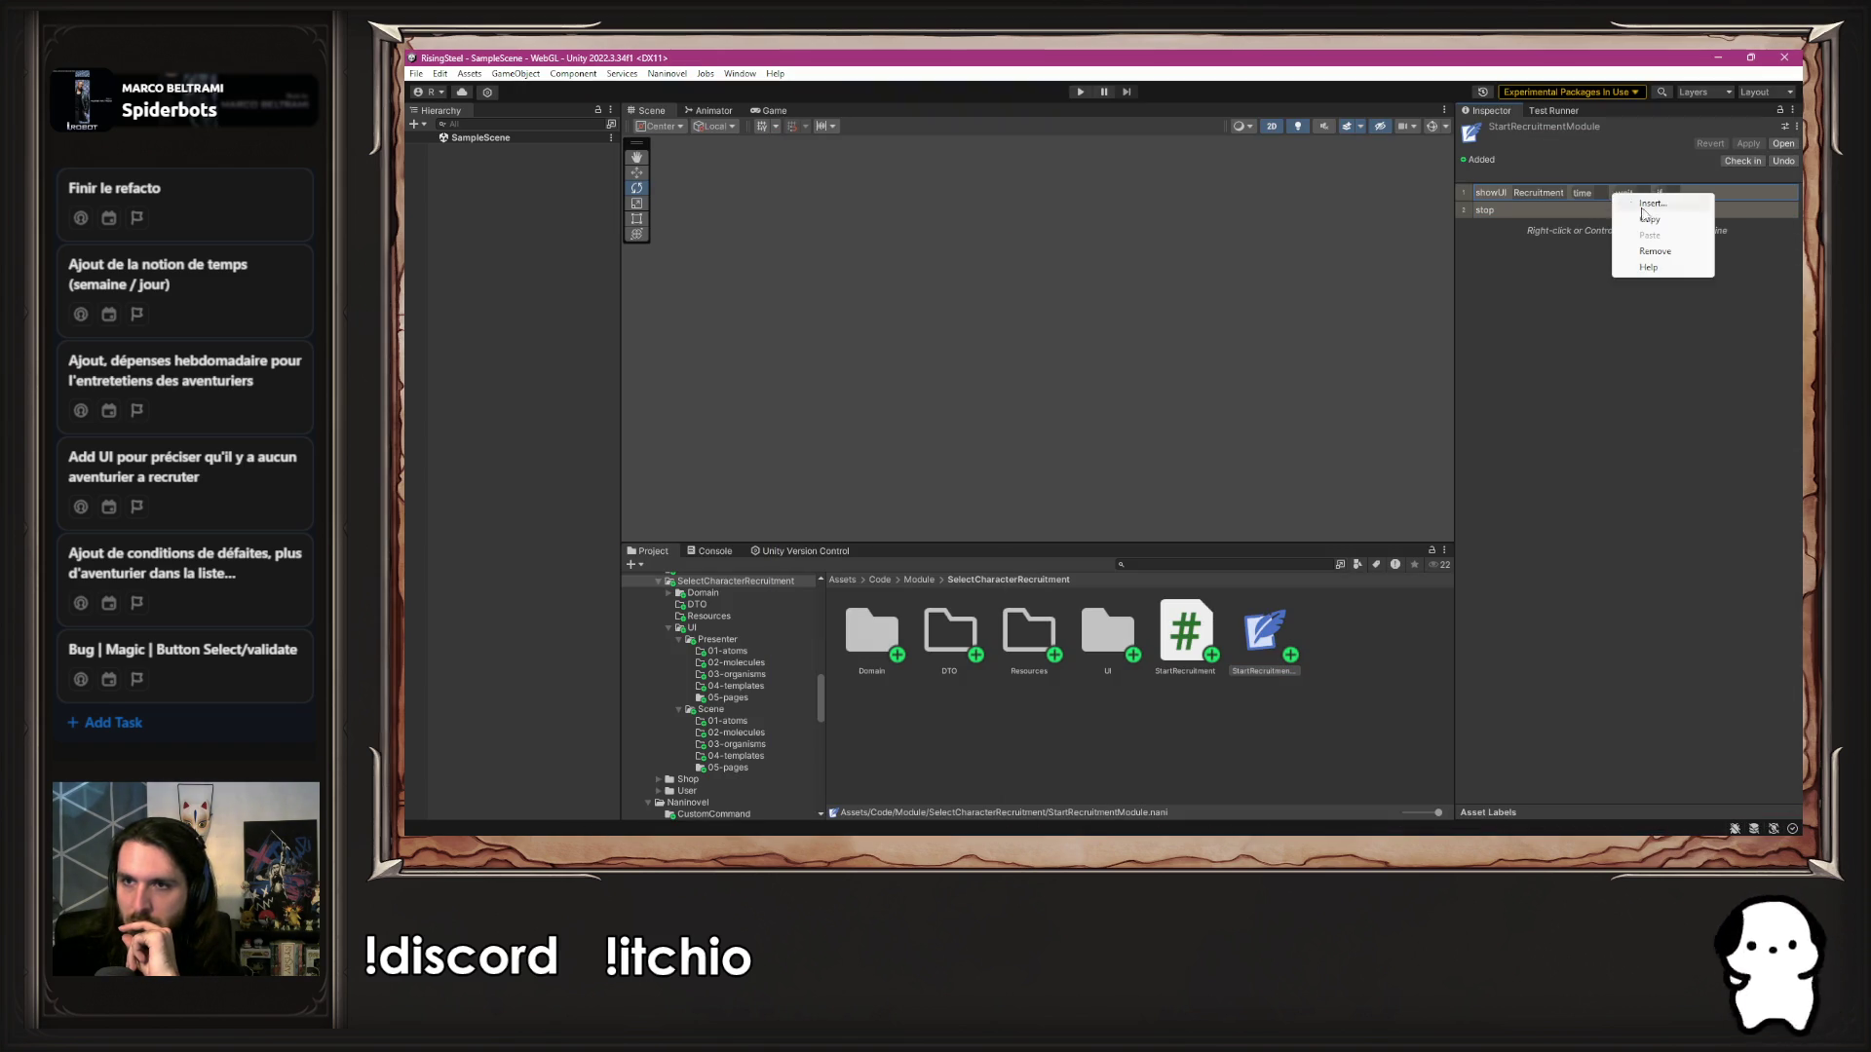
pyautogui.write('open')
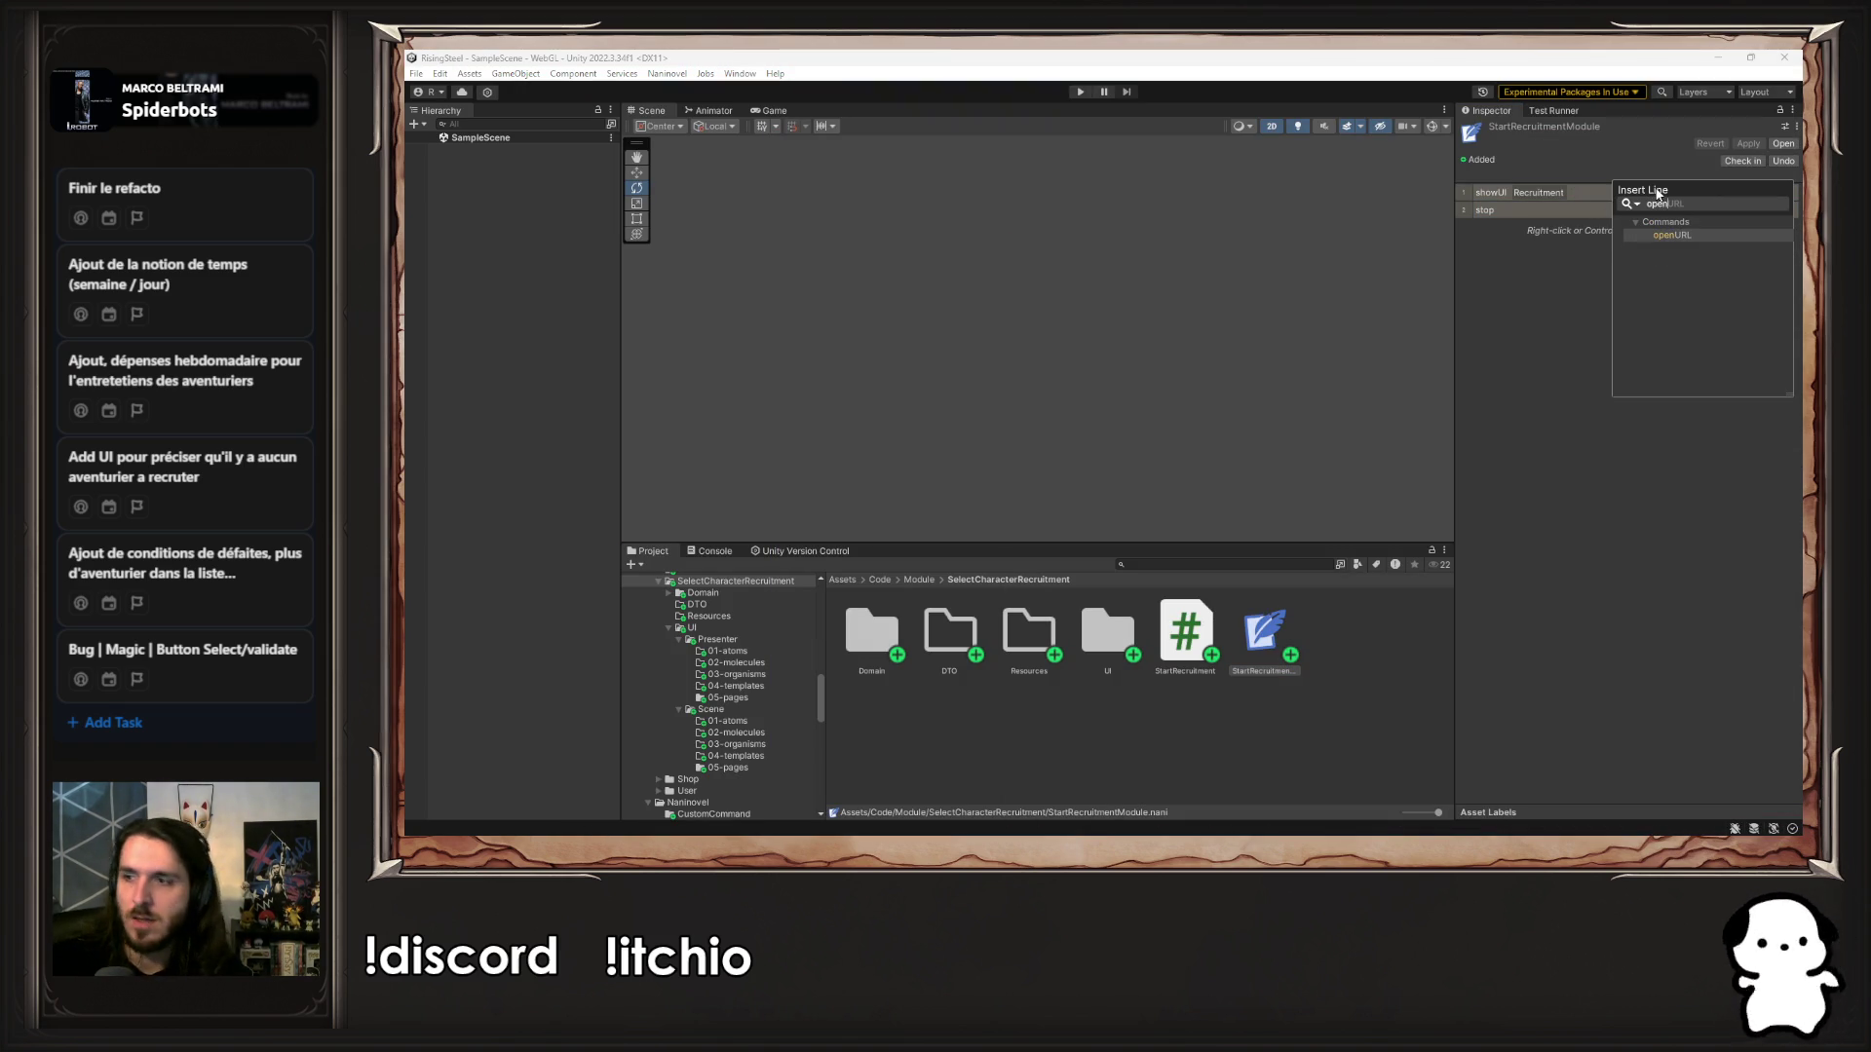
pyautogui.click(1390, 751)
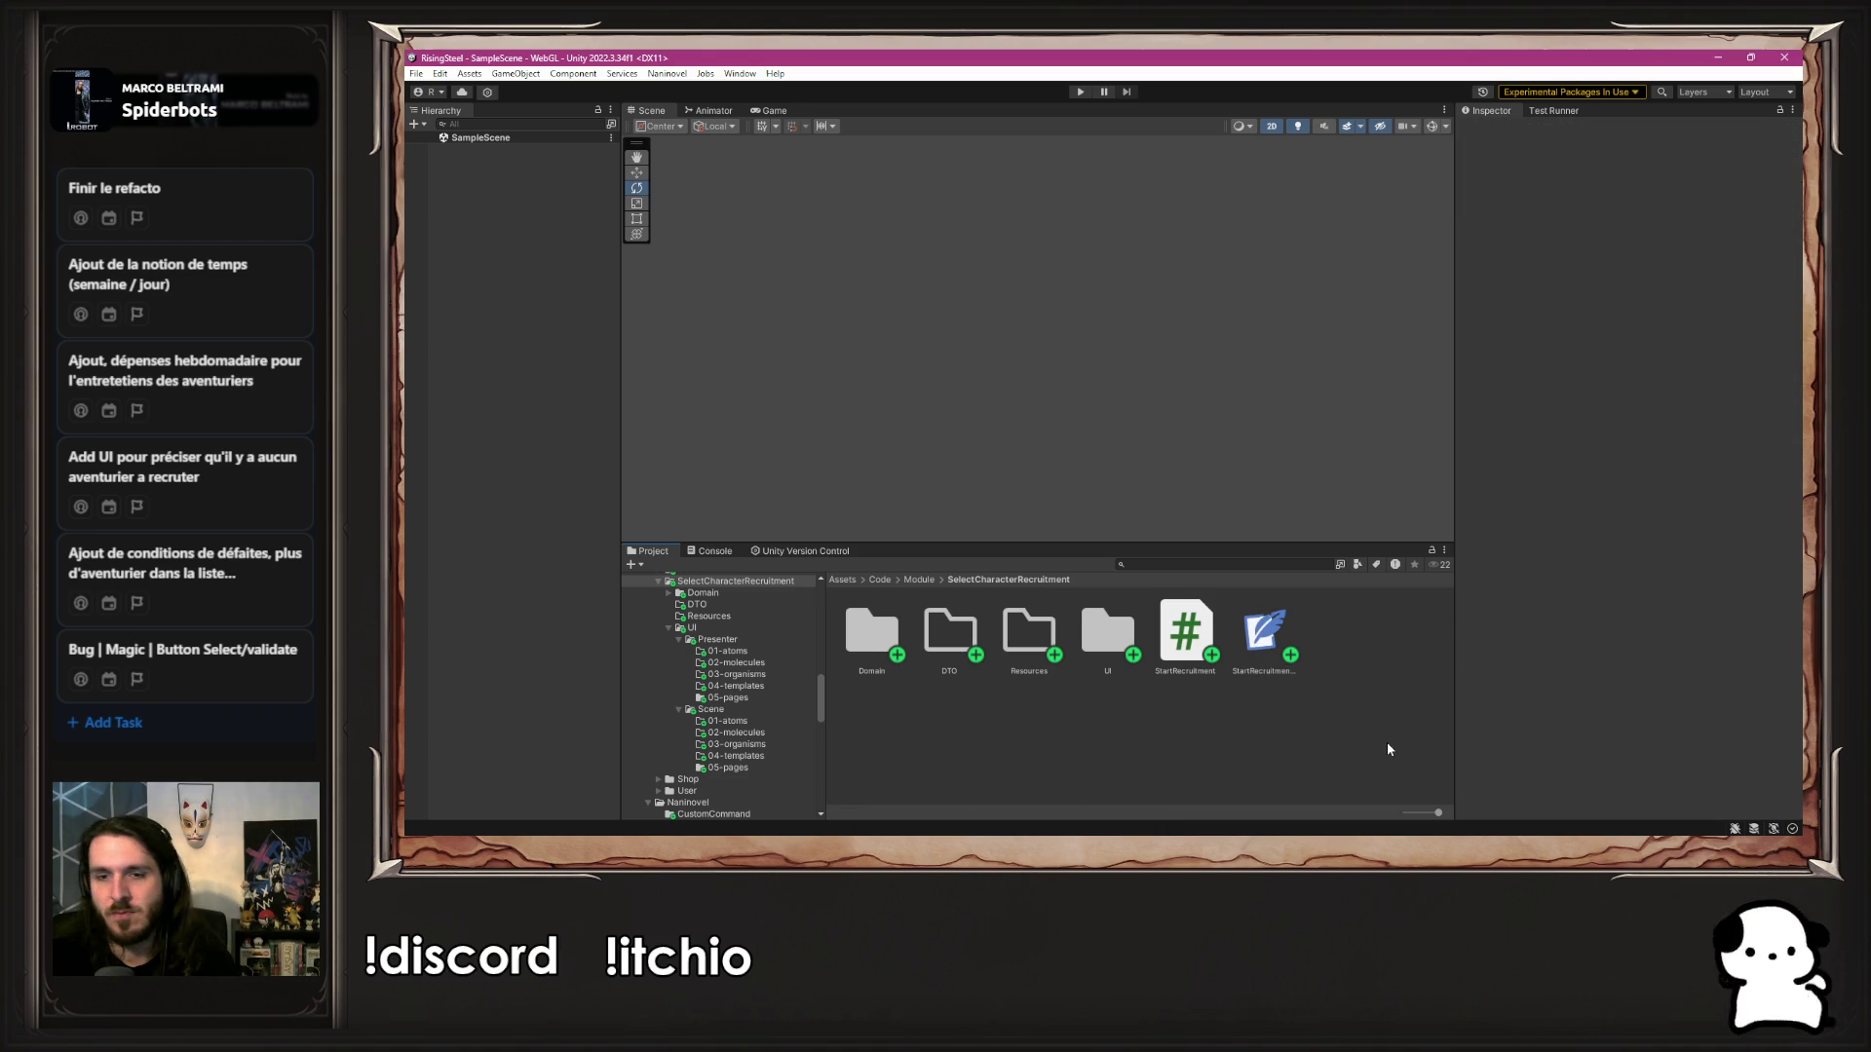
# Delete the Naninovel assembly definition from Code/Naninovel, then reselect StartRecruitmentModule after recompiling
pyautogui.click(915, 580)
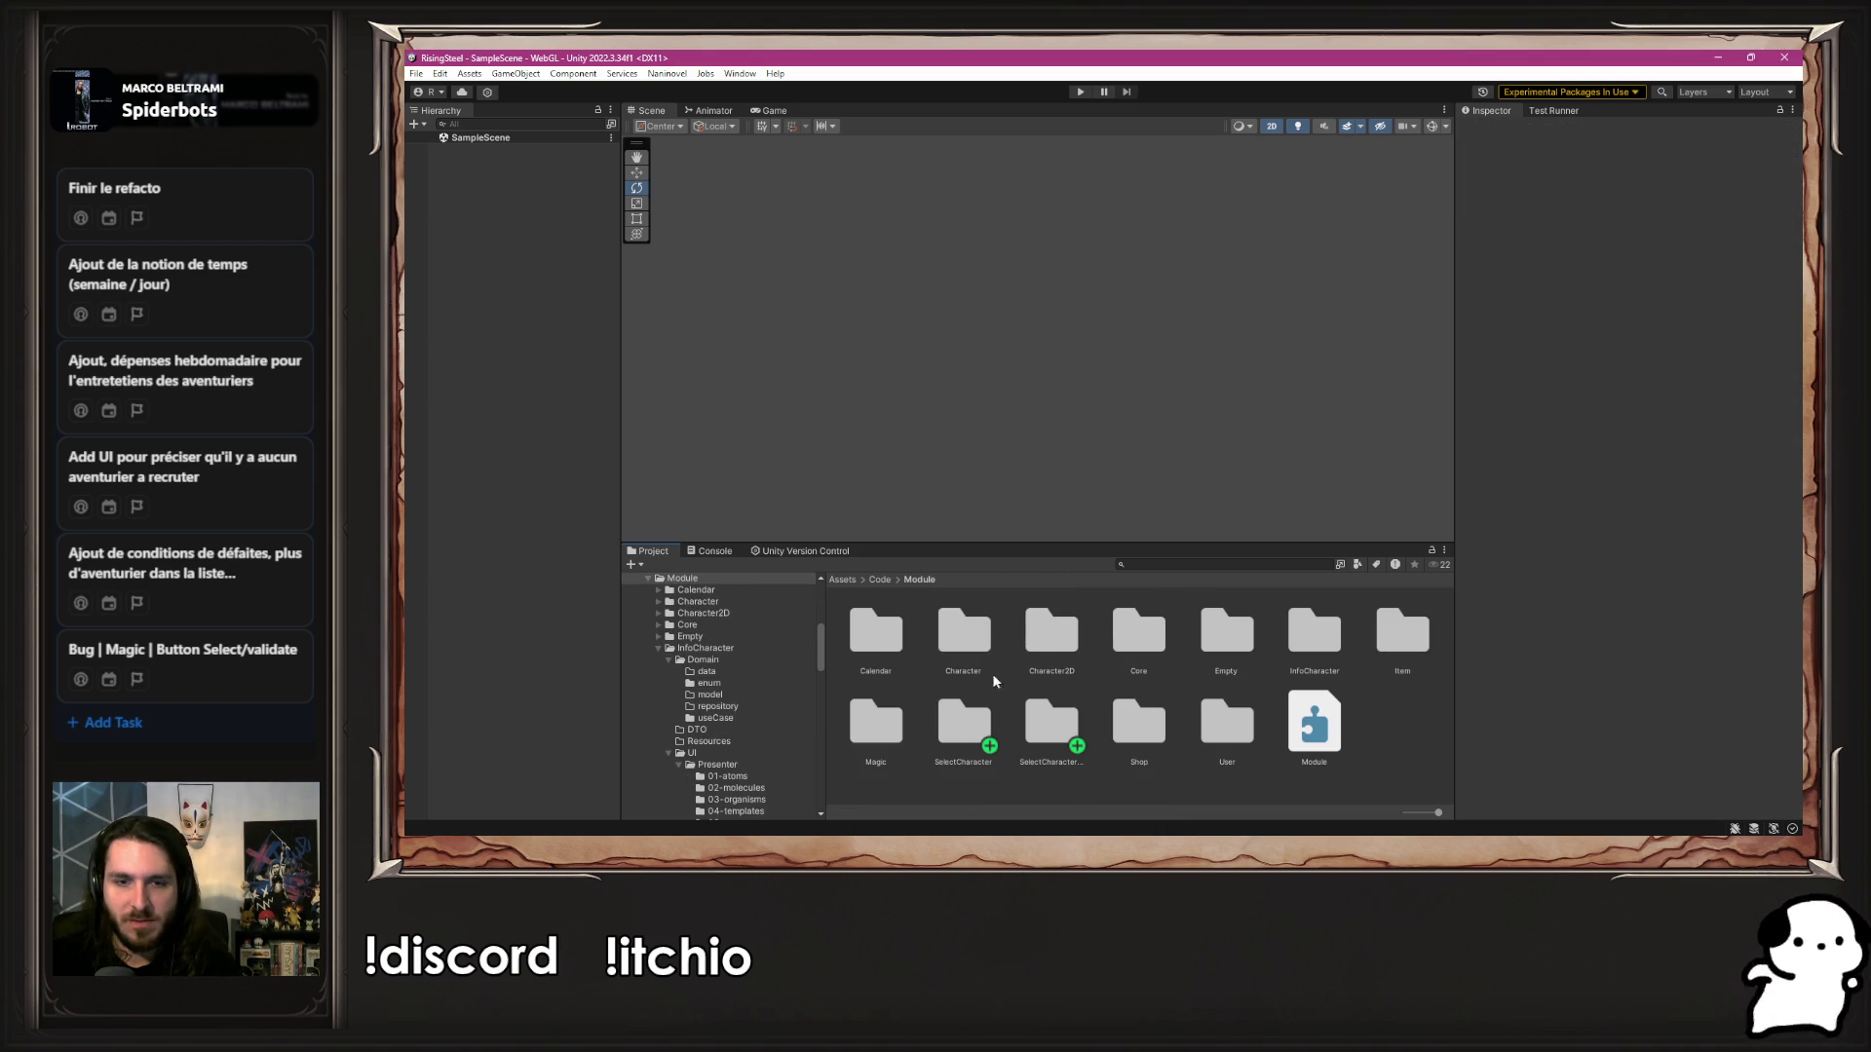
pyautogui.click(876, 579)
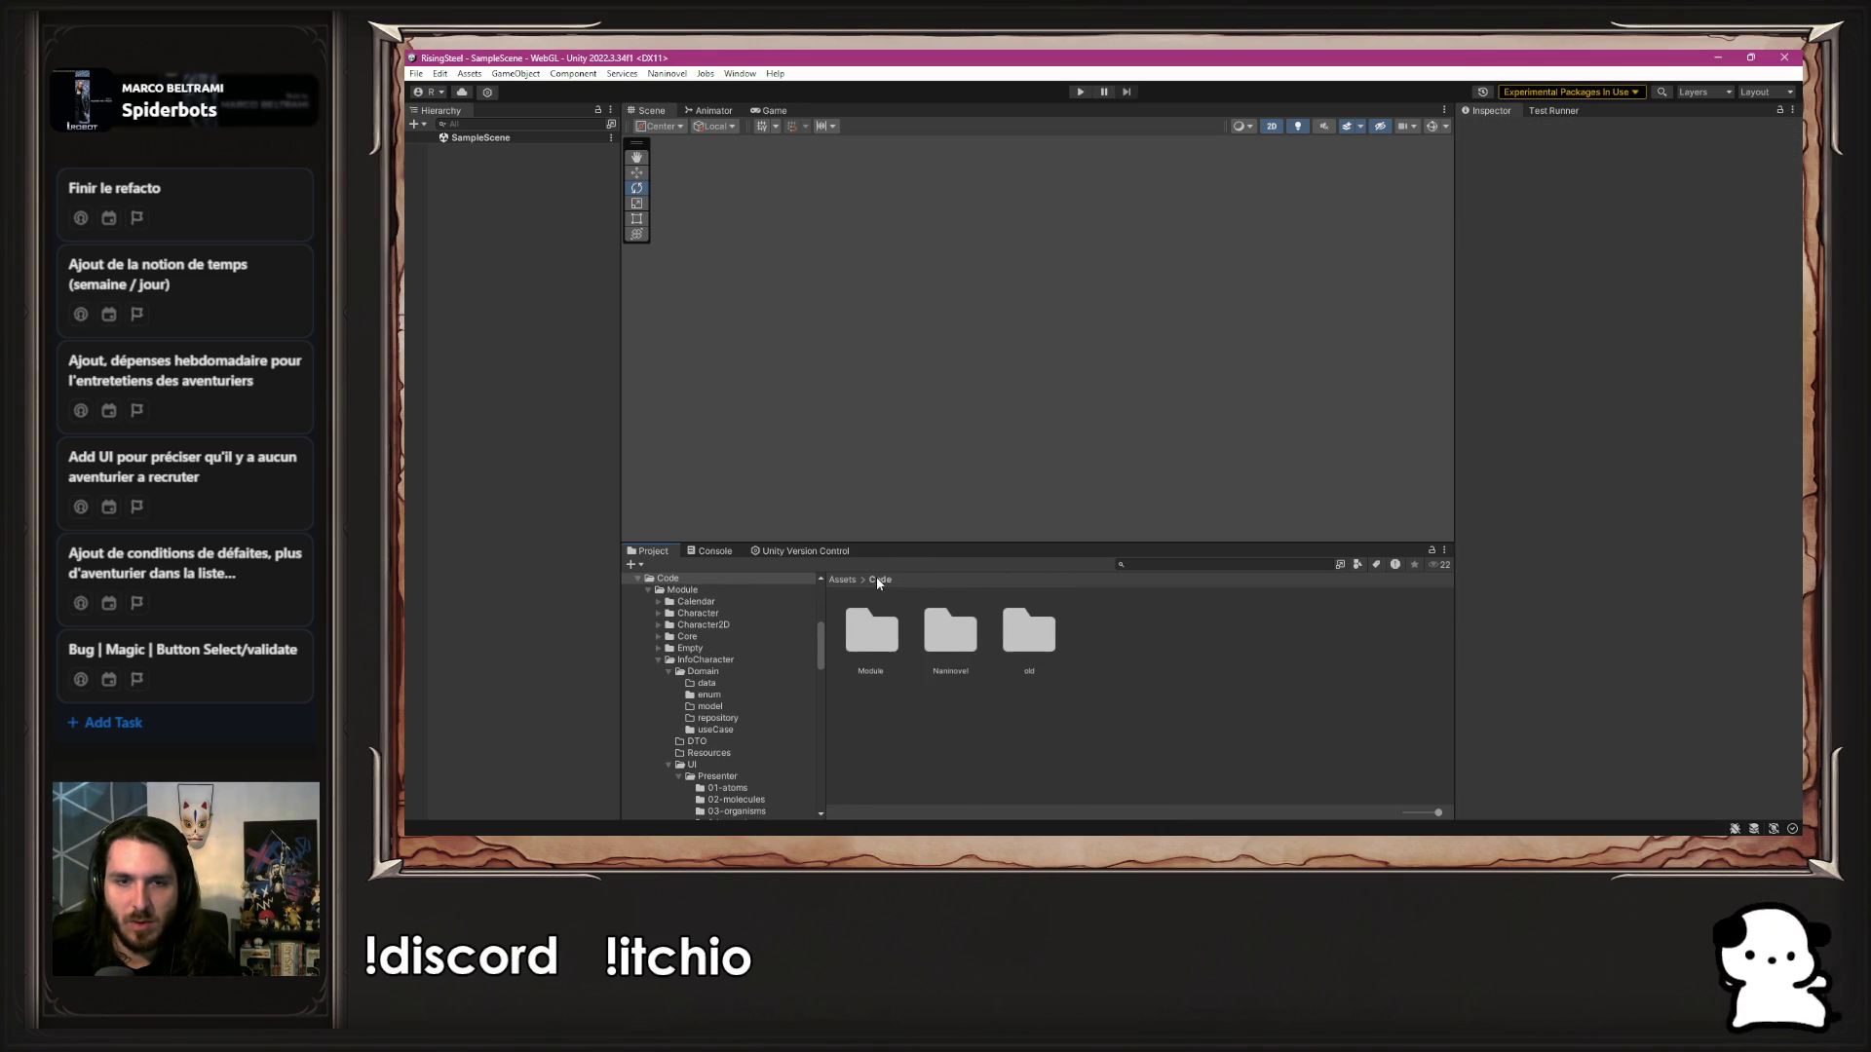
pyautogui.doubleClick(965, 648)
pyautogui.click(975, 656)
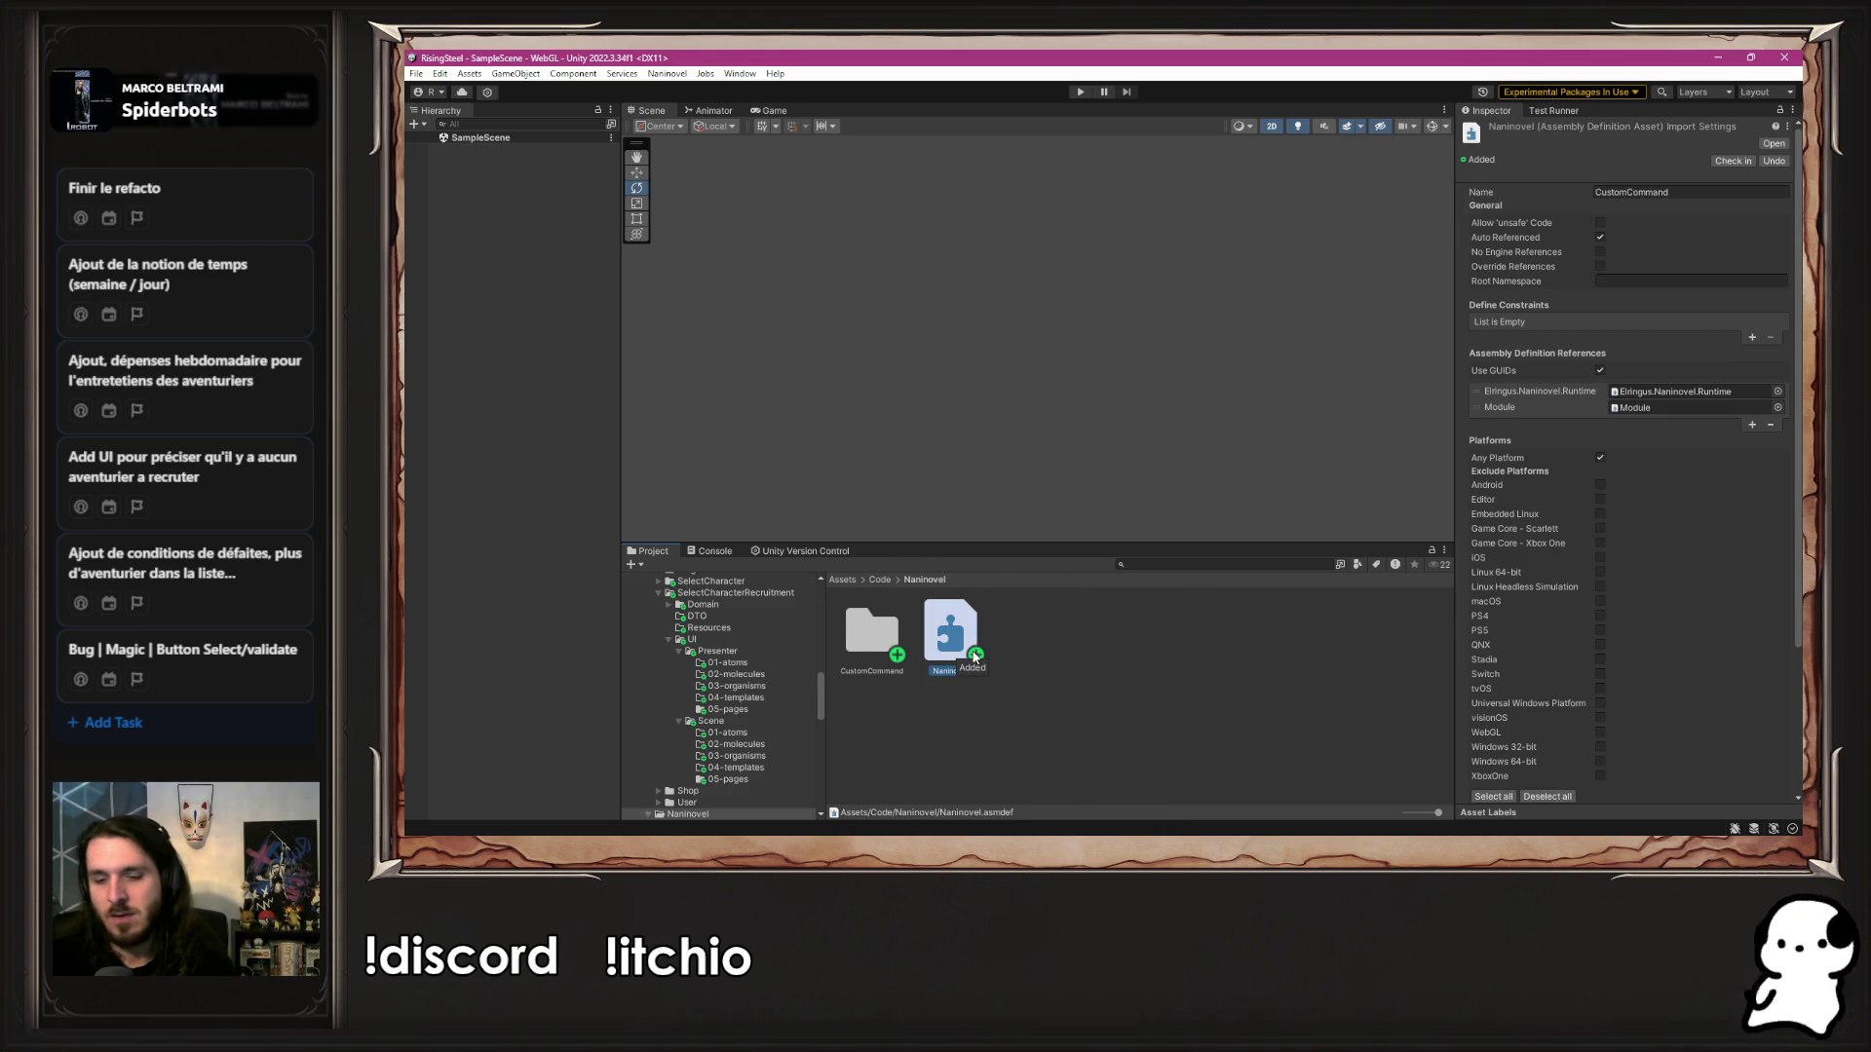
pyautogui.click(1142, 487)
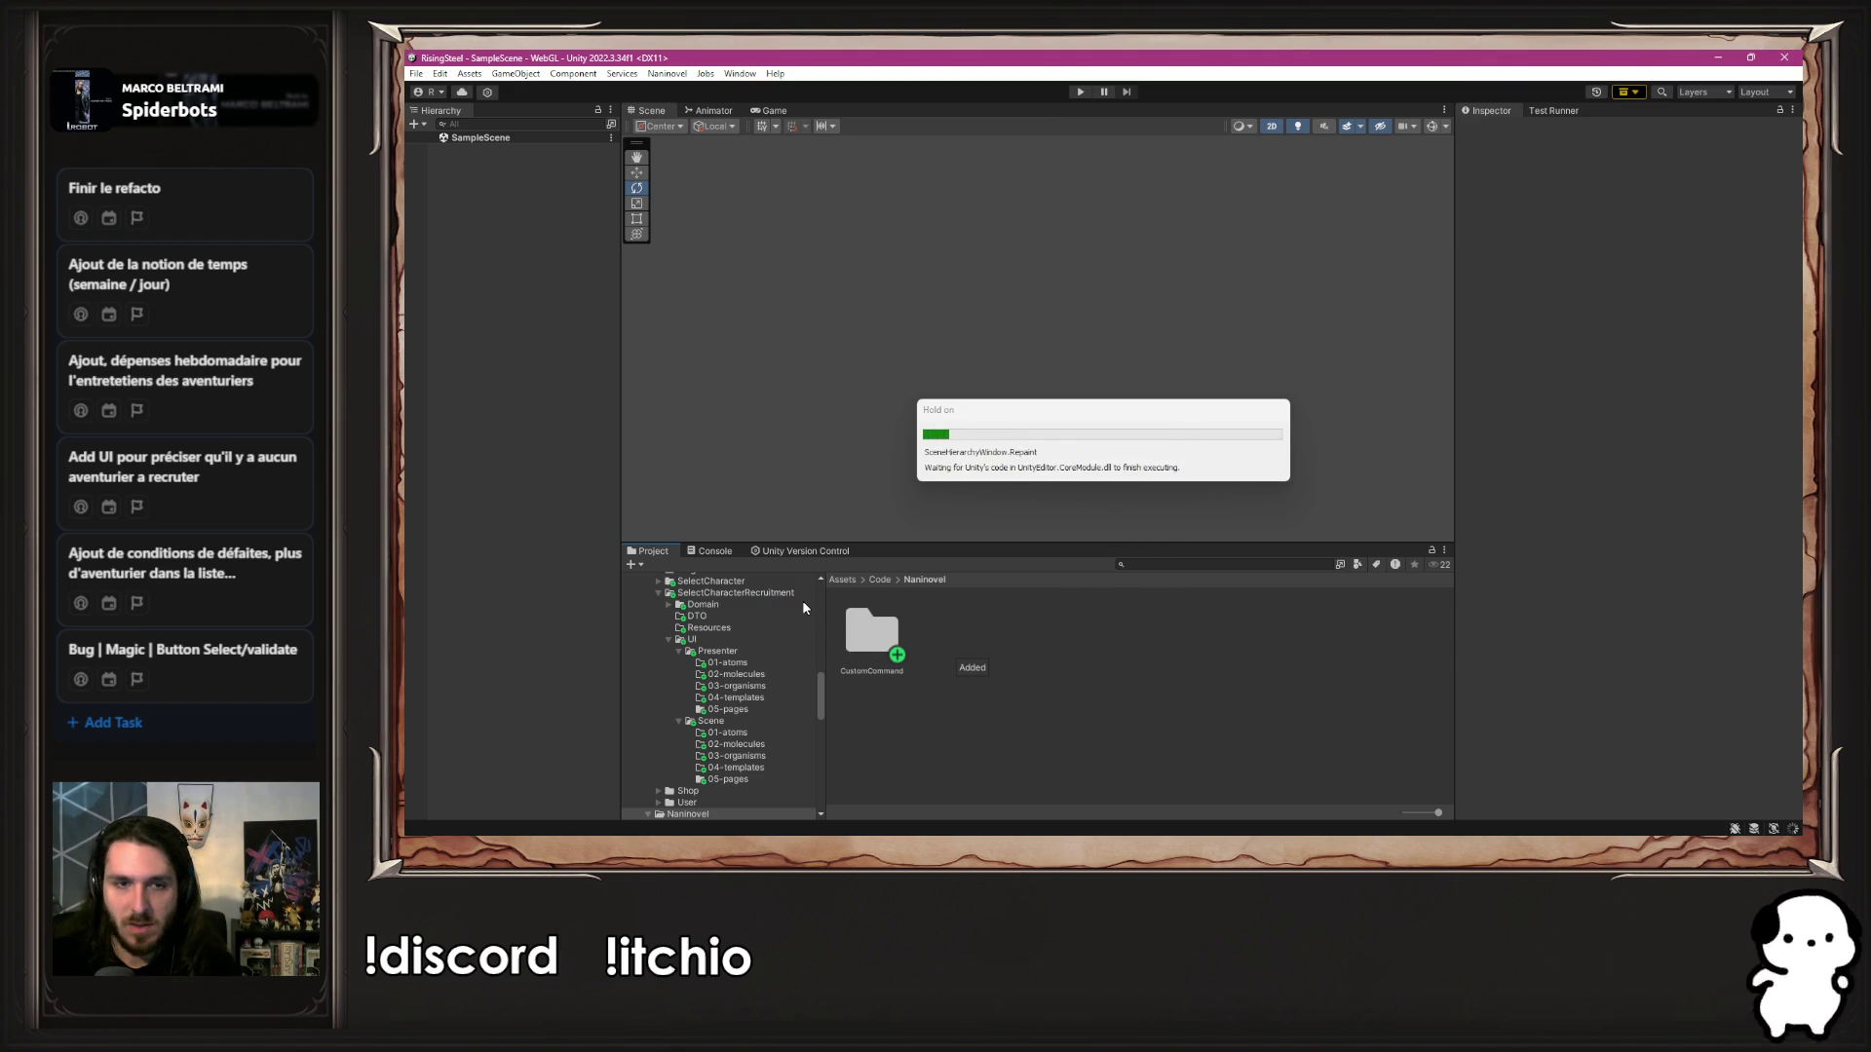
pyautogui.click(760, 594)
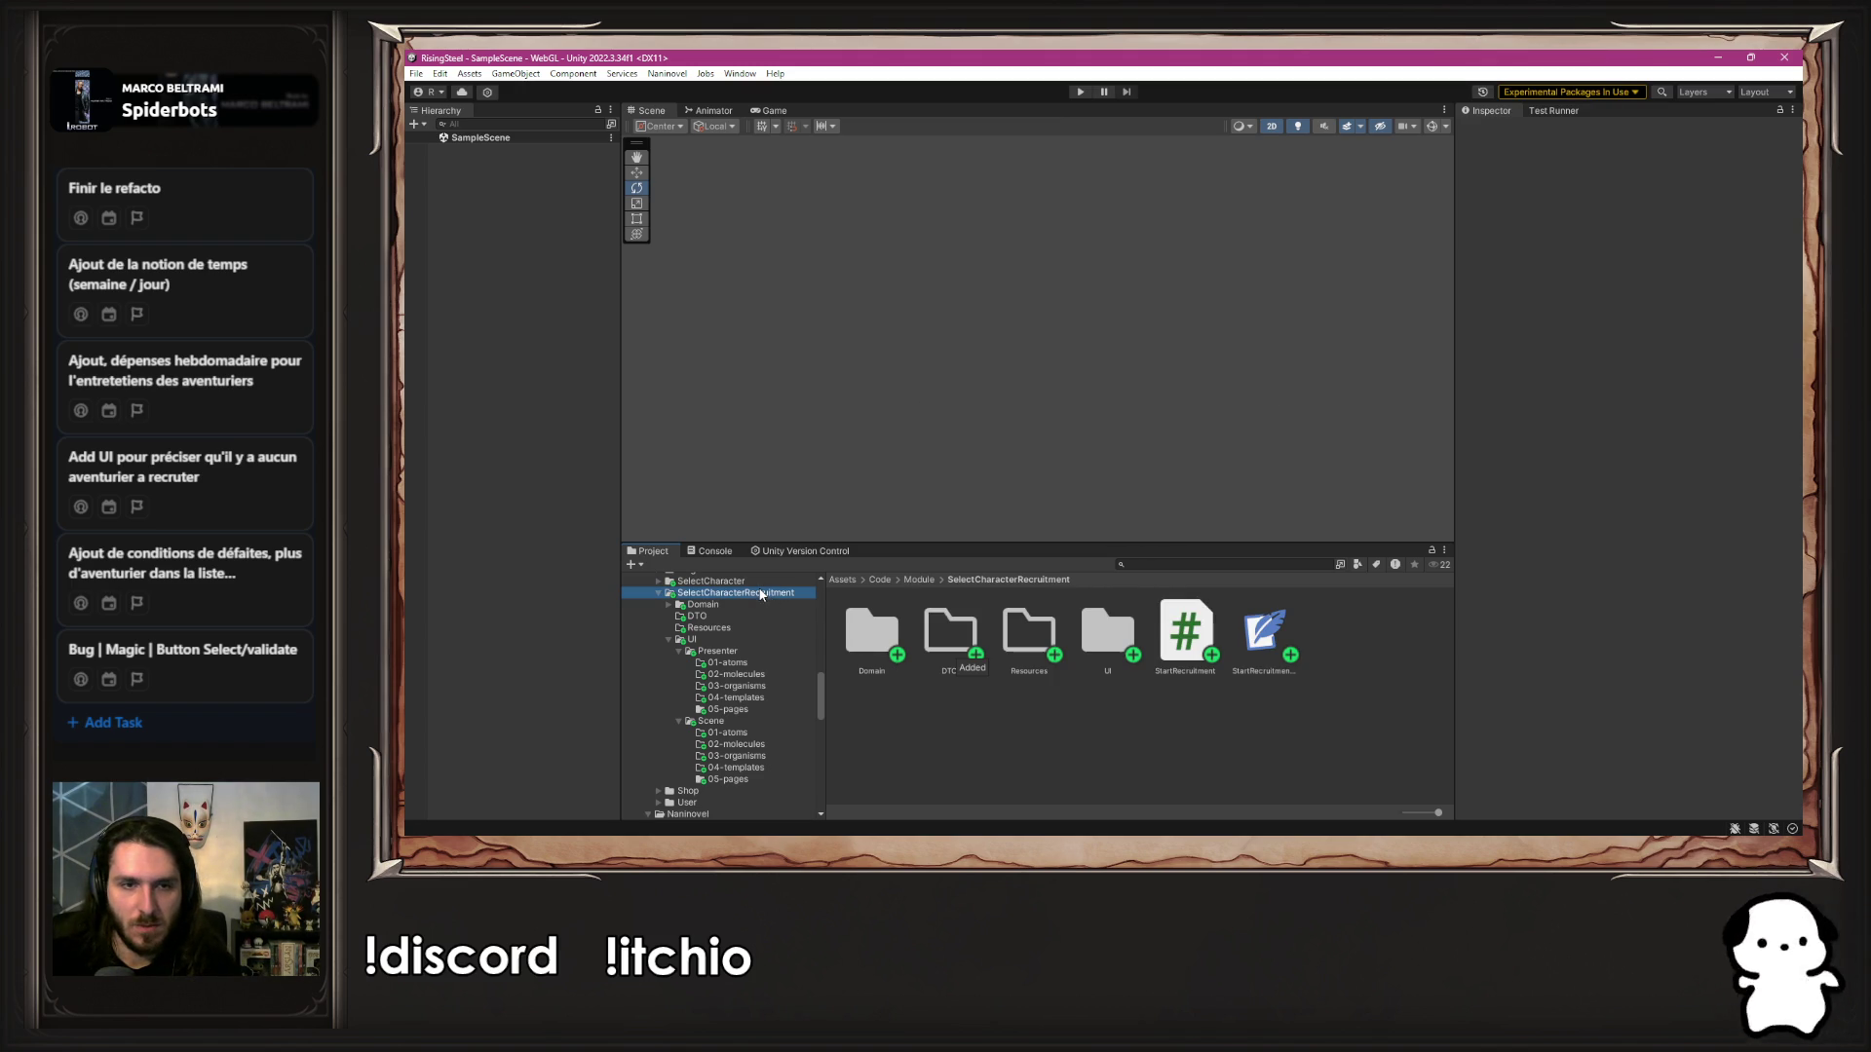
pyautogui.click(1264, 634)
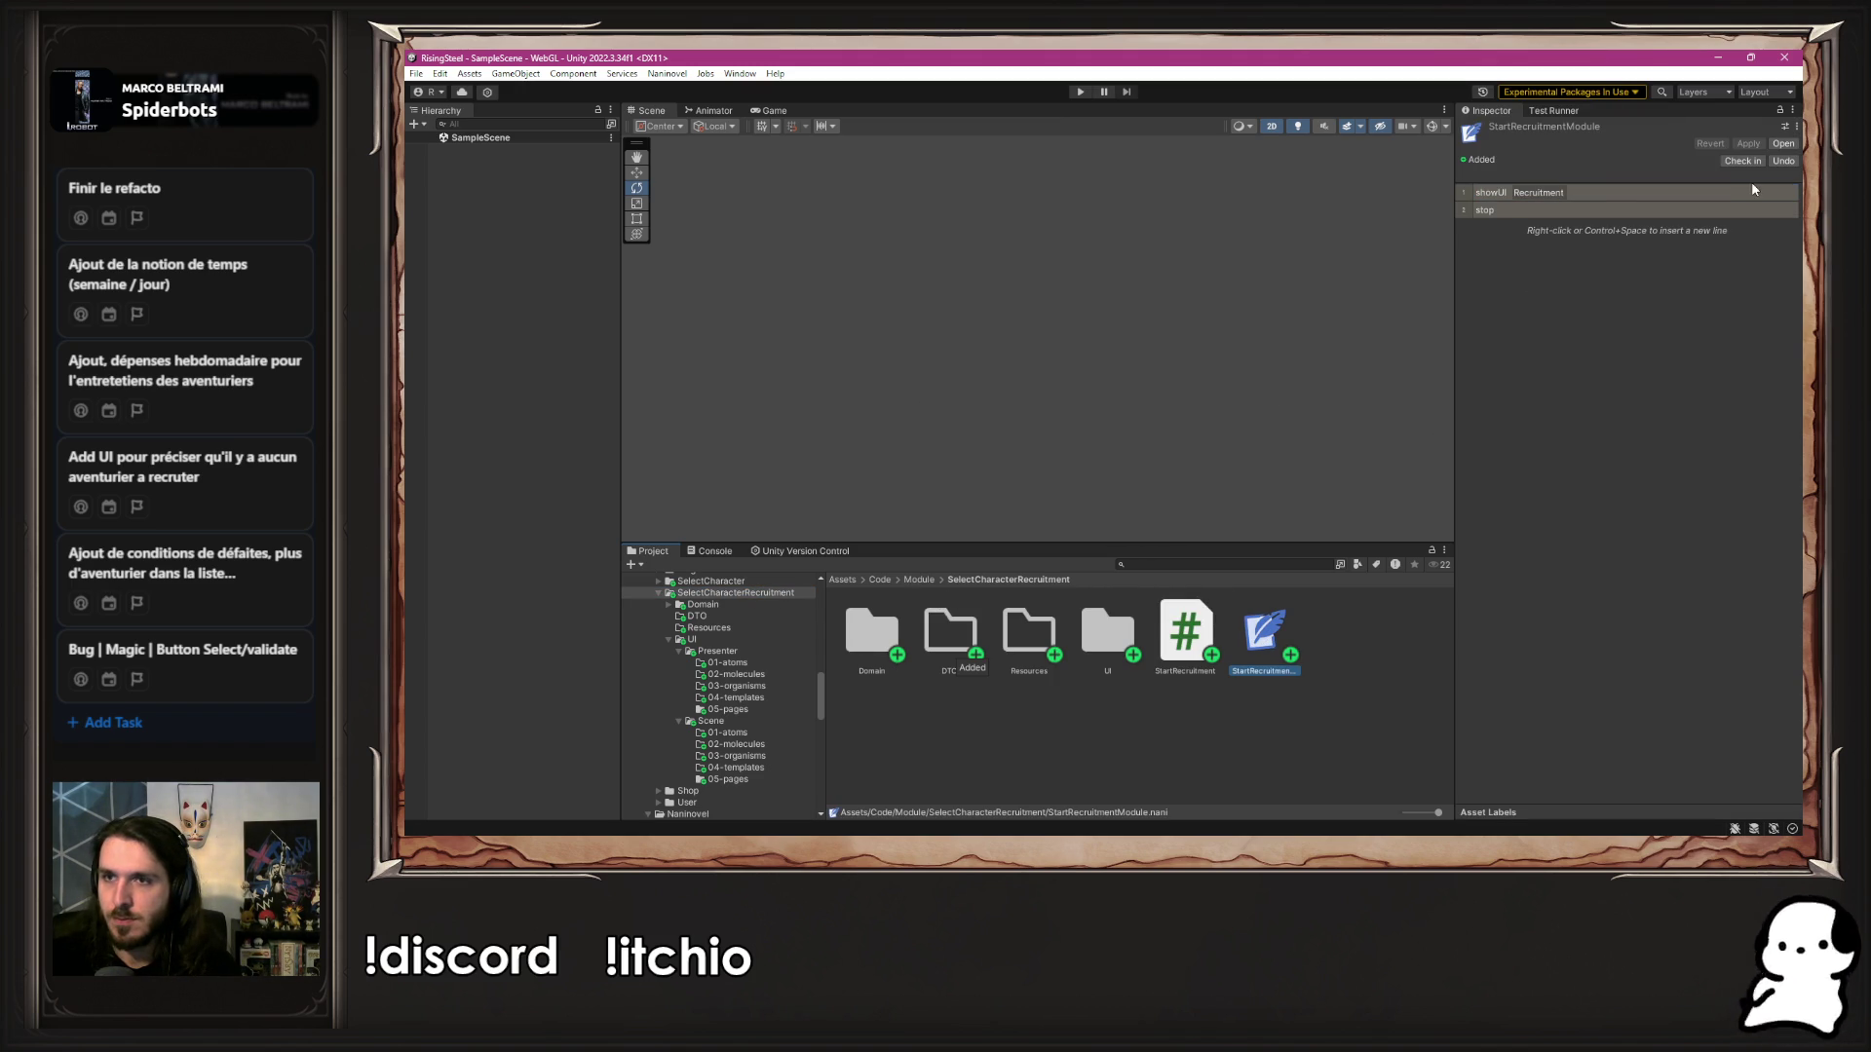
# Insert openInfoCharacter below showUI Recruitment in StartRecruitmentModule, save with Ctrl+S, and enter Play mode
pyautogui.rightClick(1740, 188)
pyautogui.click(1743, 203)
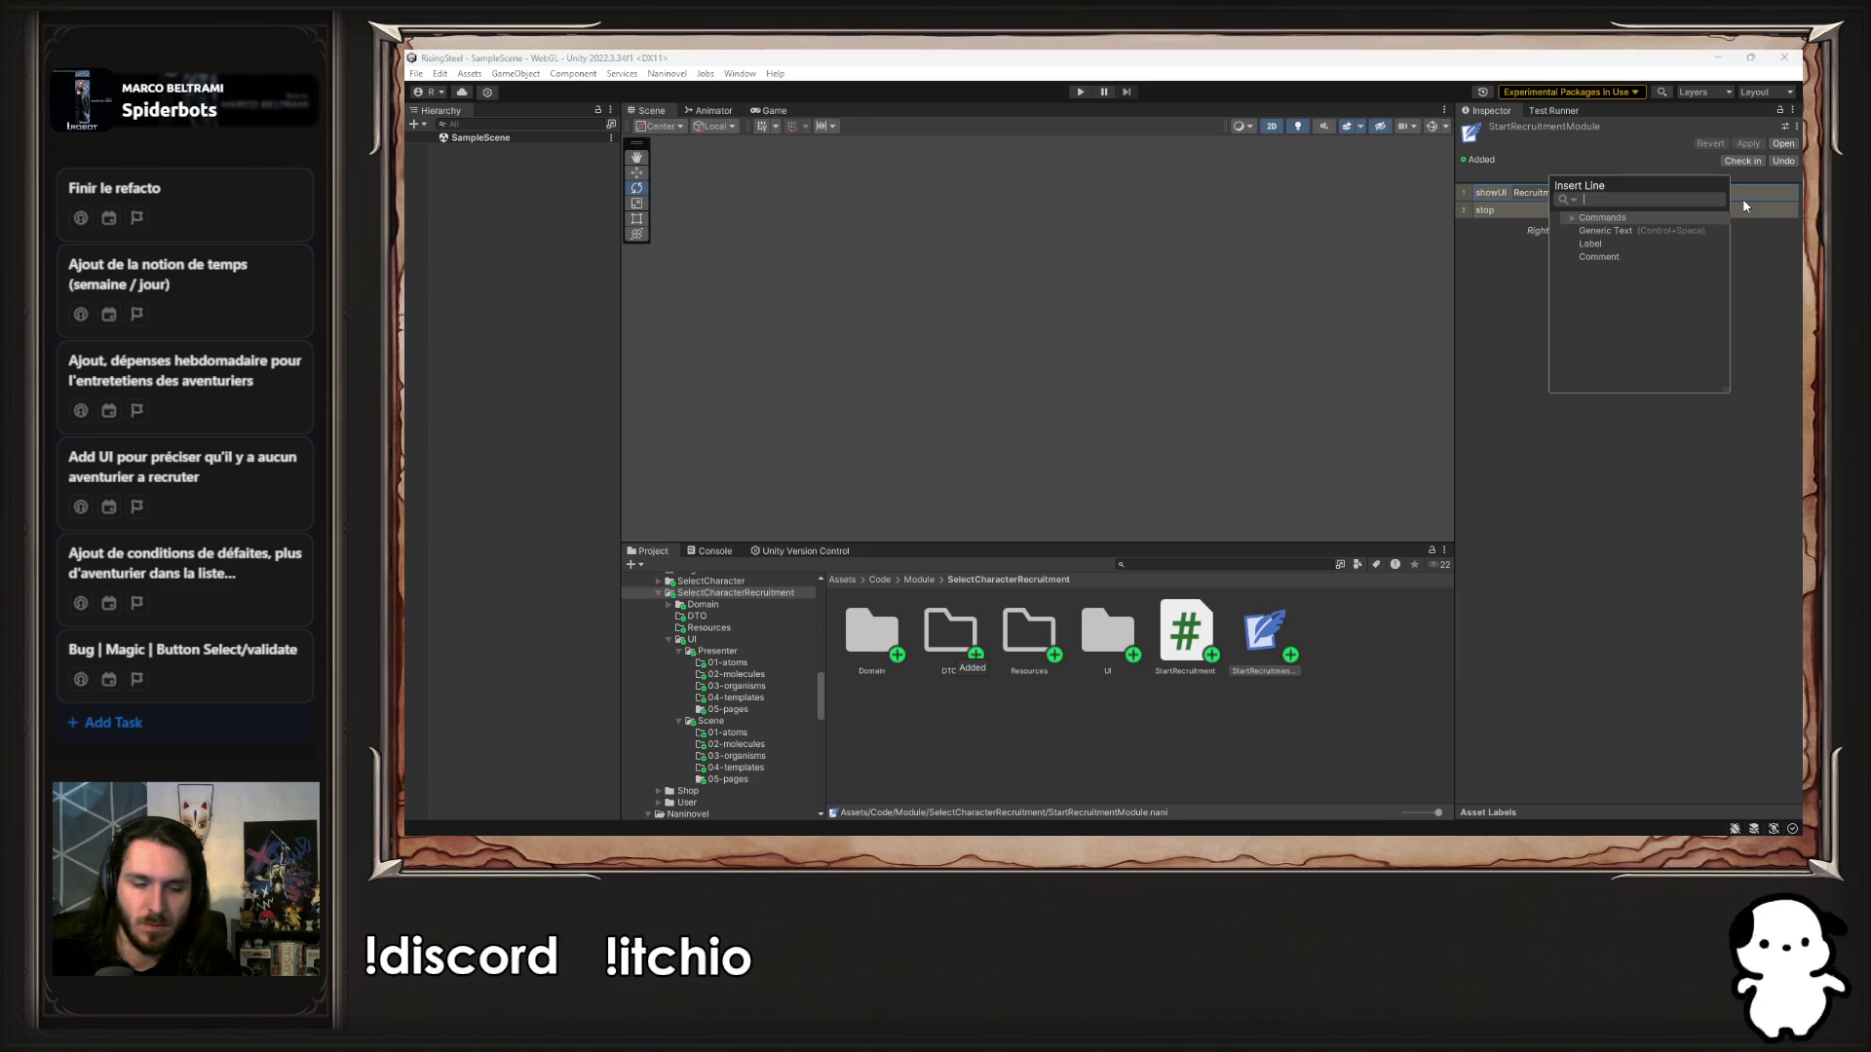
pyautogui.write('open')
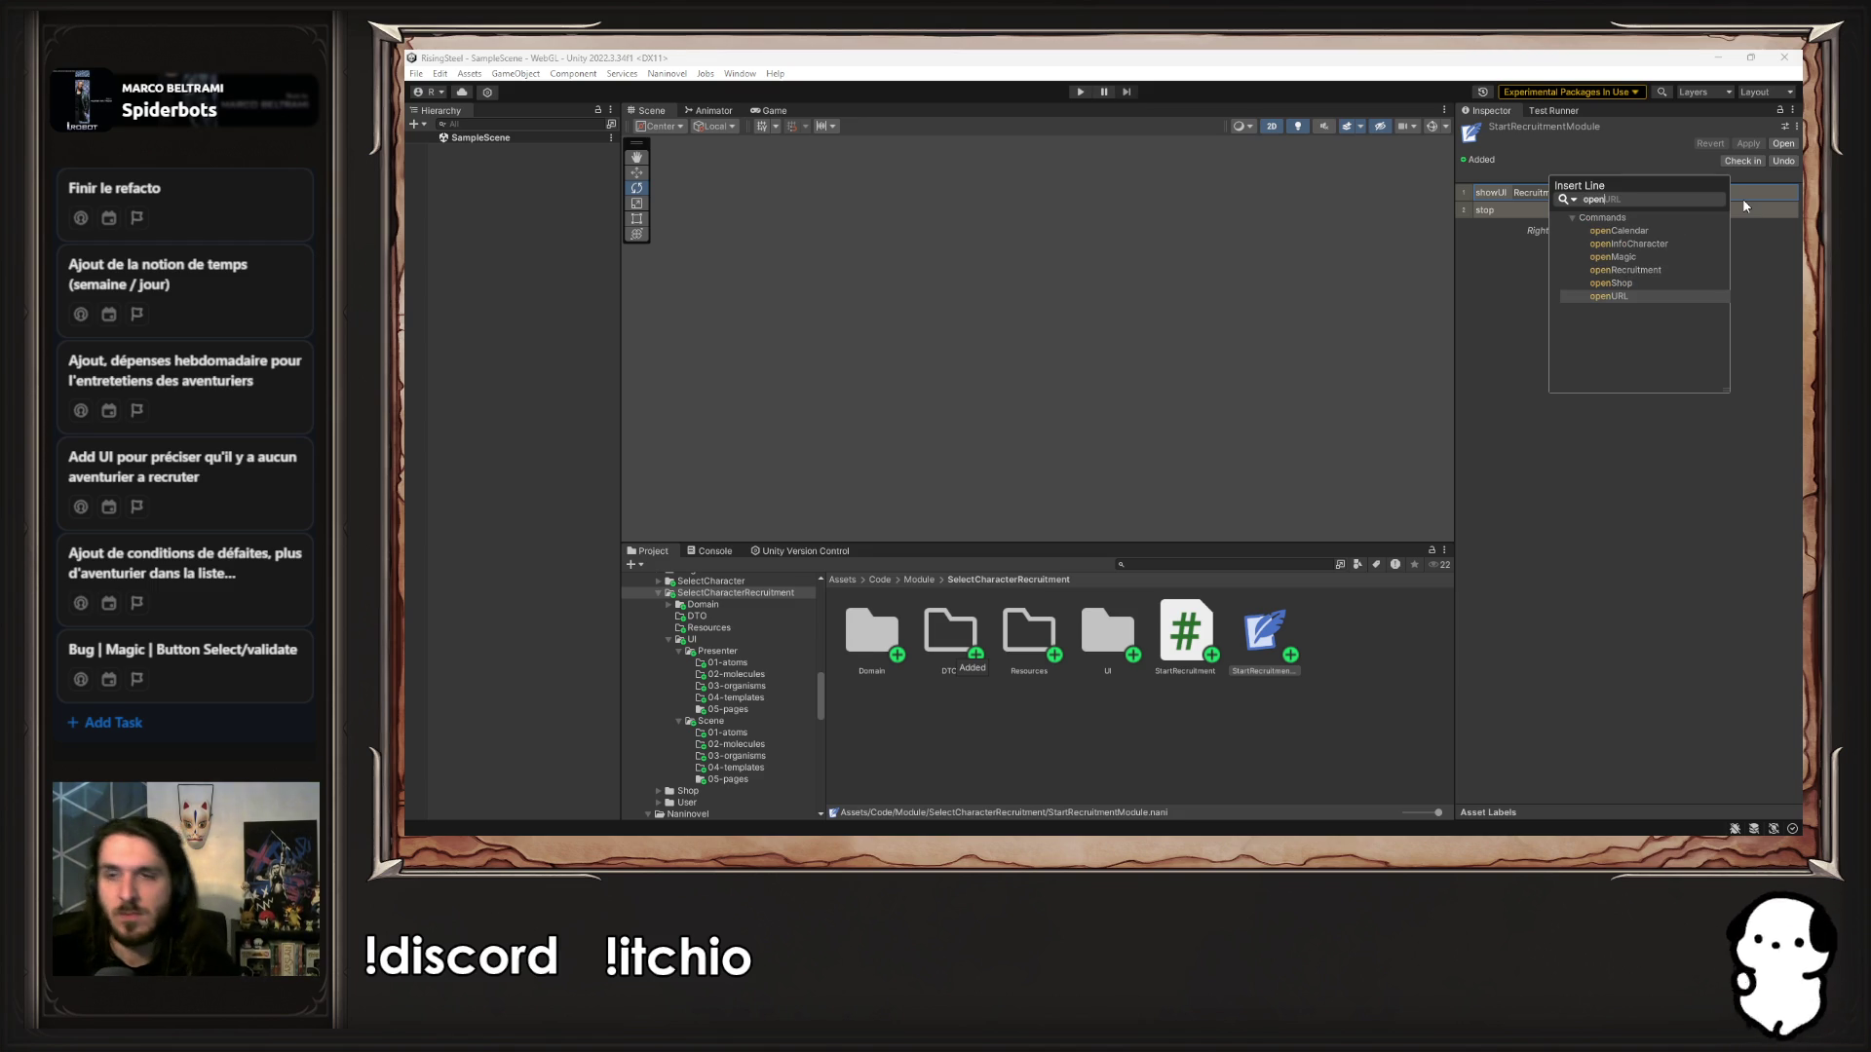
pyautogui.click(1665, 244)
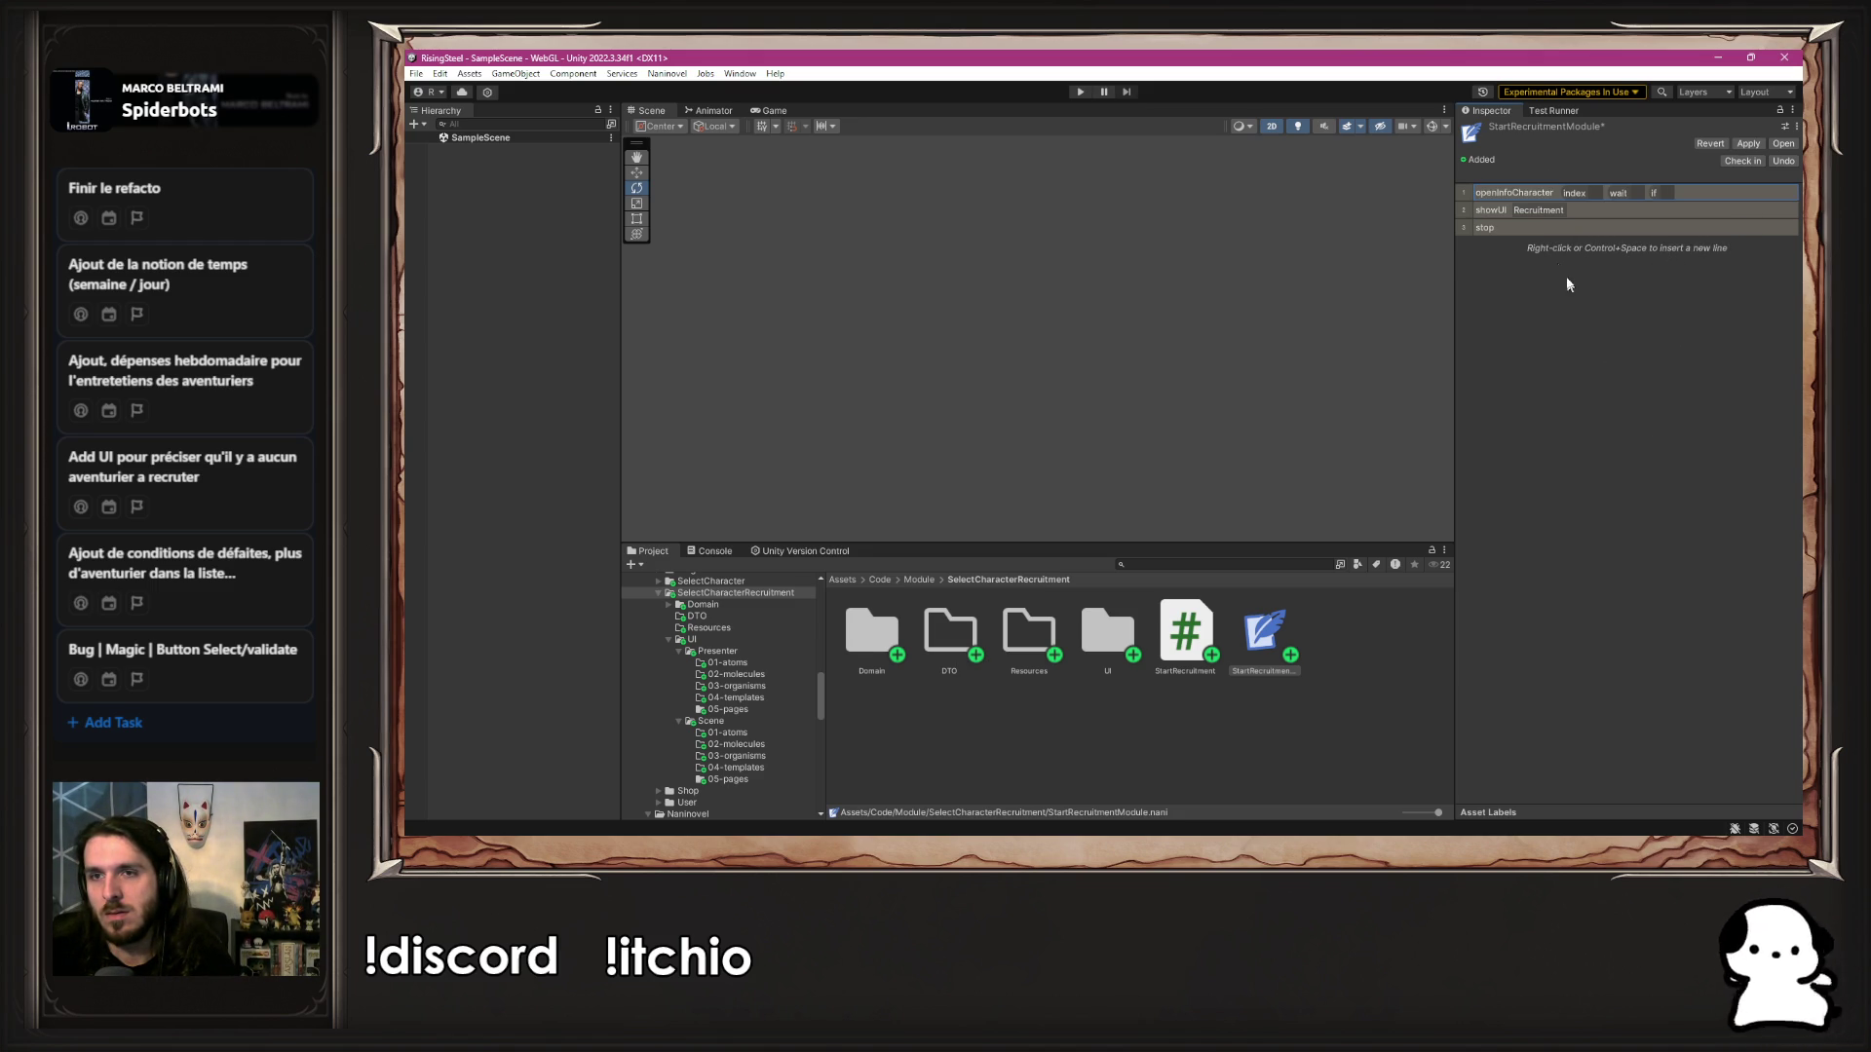
pyautogui.moveTo(1464, 193); pyautogui.dragTo(1466, 216)
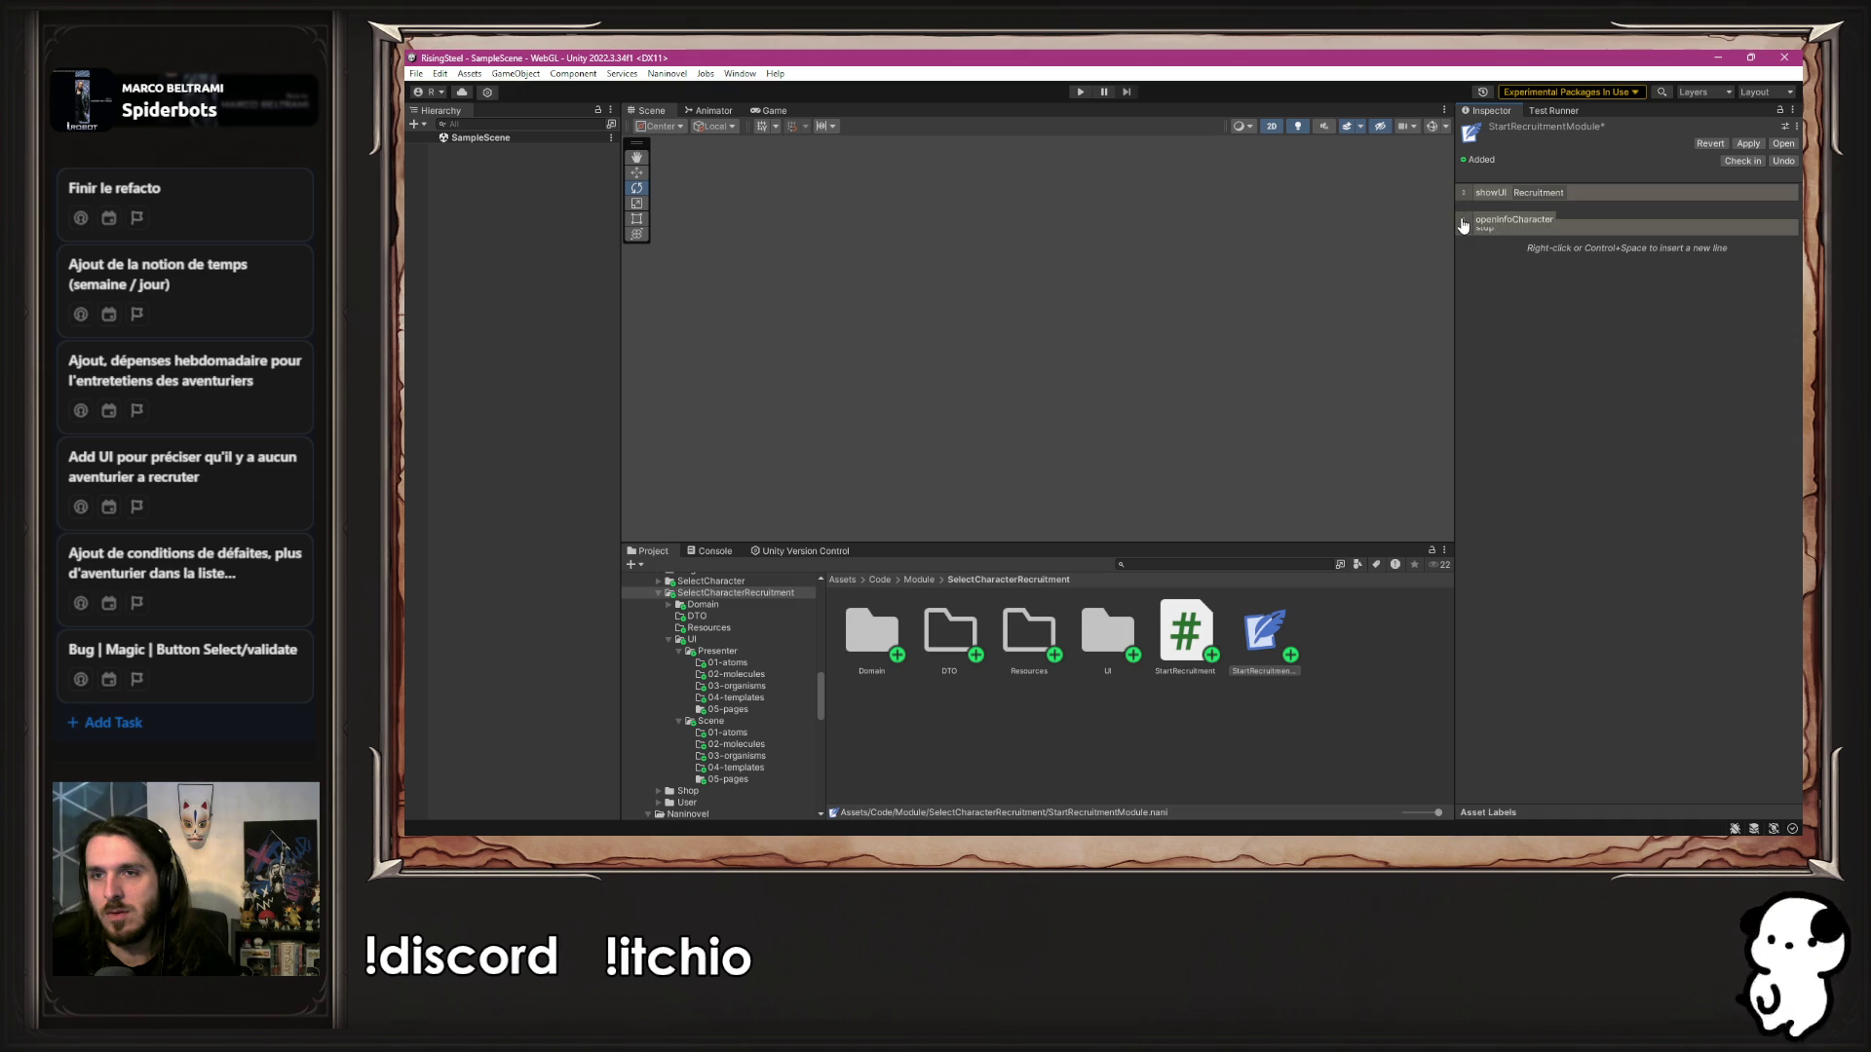
pyautogui.hotkey('ctrl', 's')
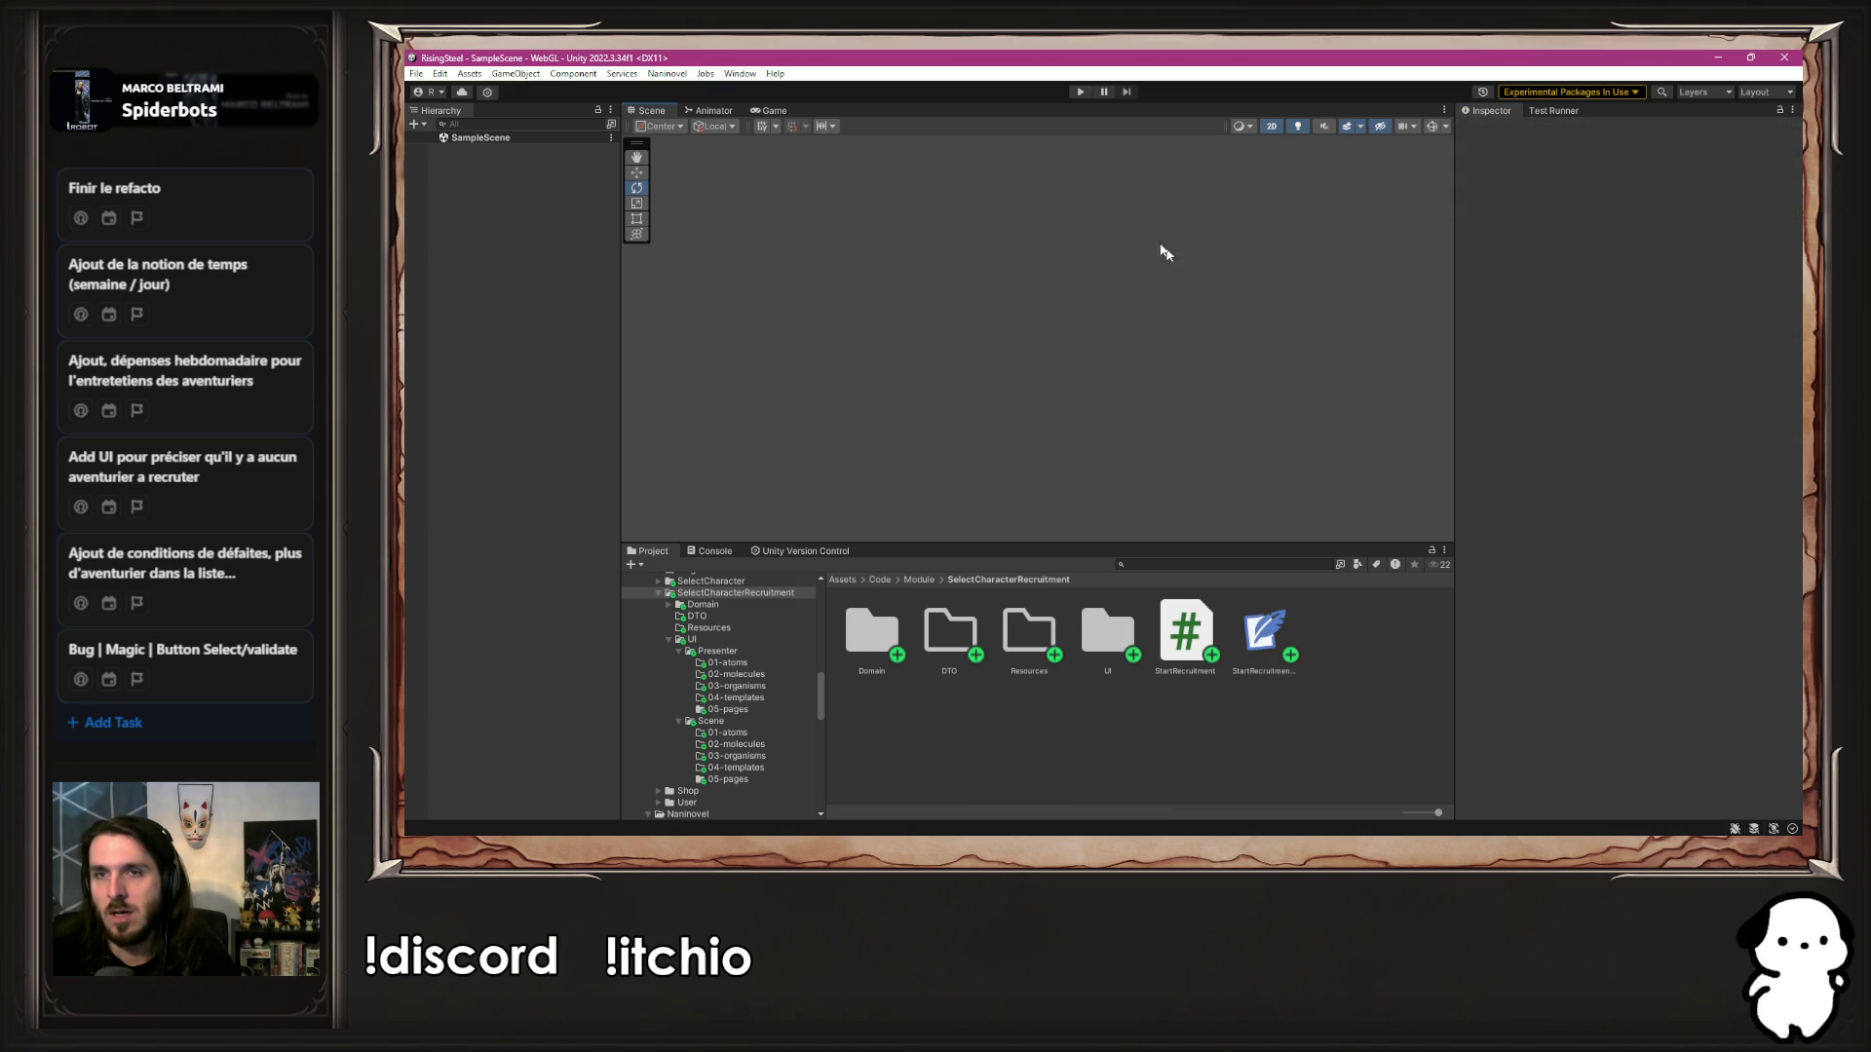
pyautogui.click(1080, 92)
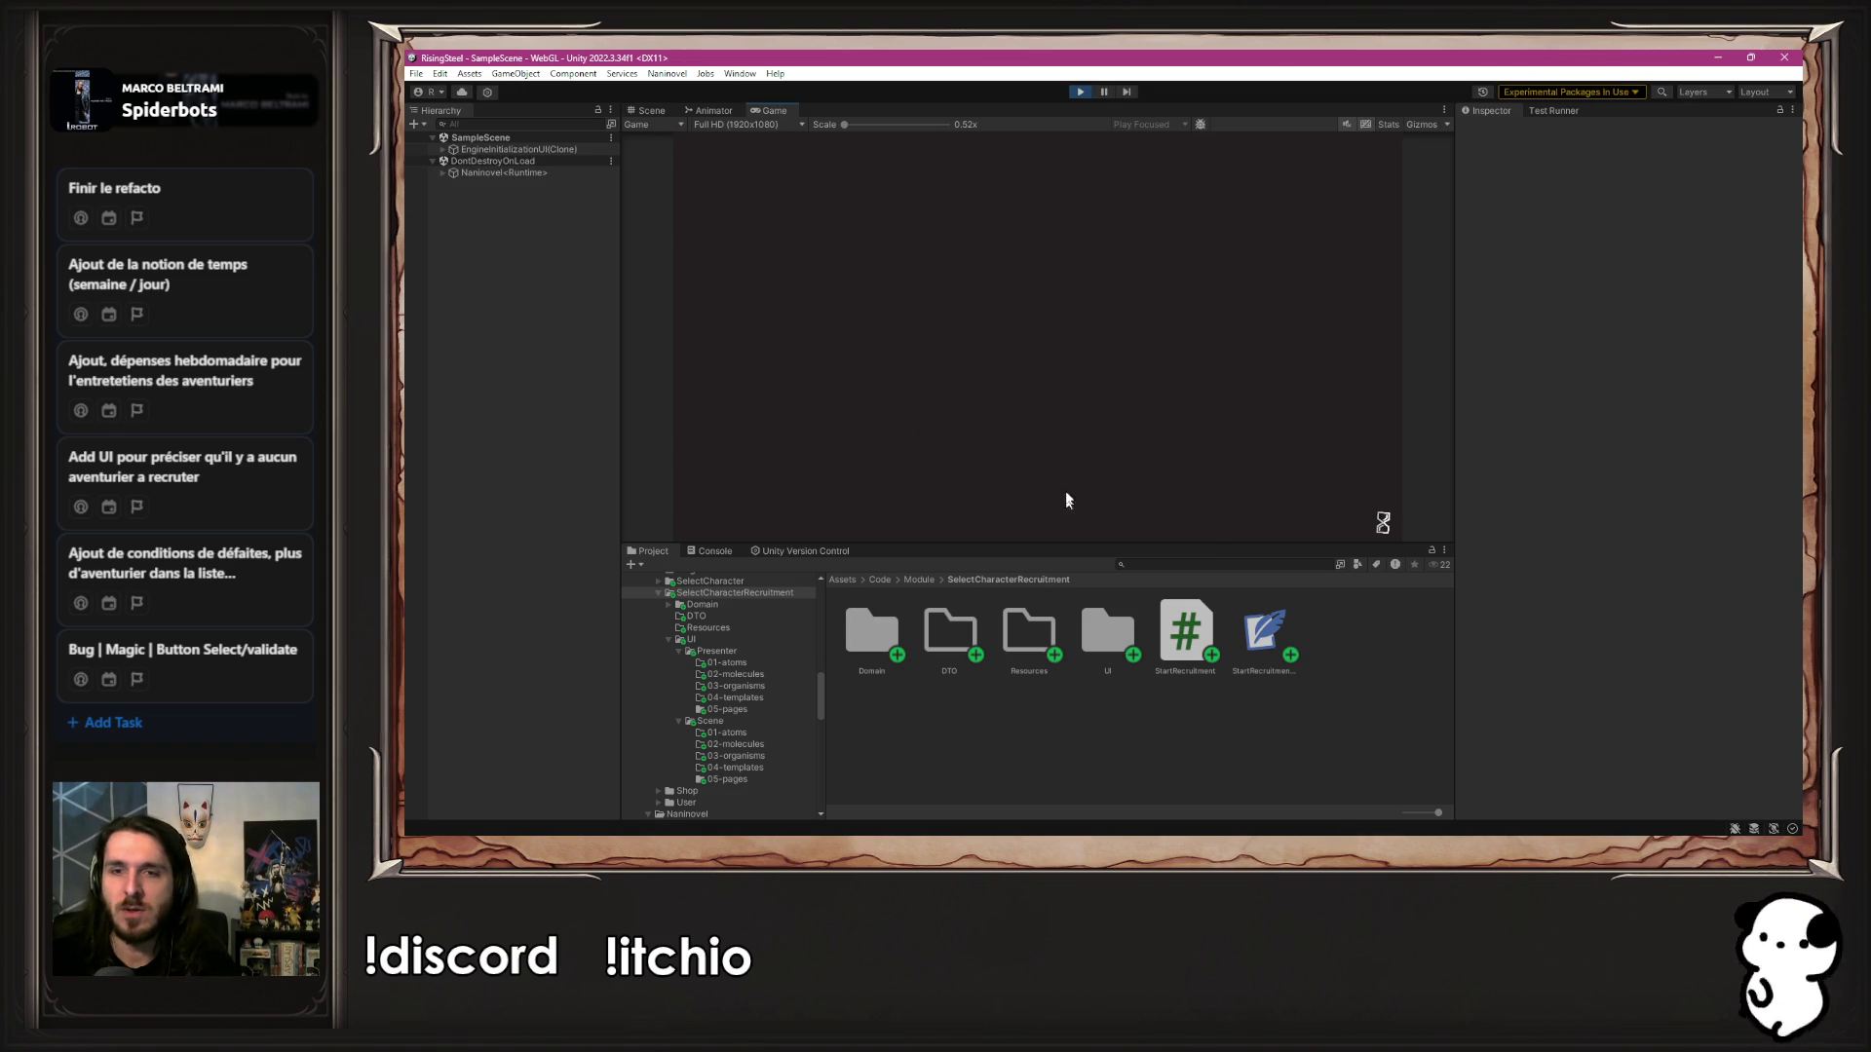
# Start a New Game to see the openInfoCharacter info card, then stop Play mode
pyautogui.click(1076, 245)
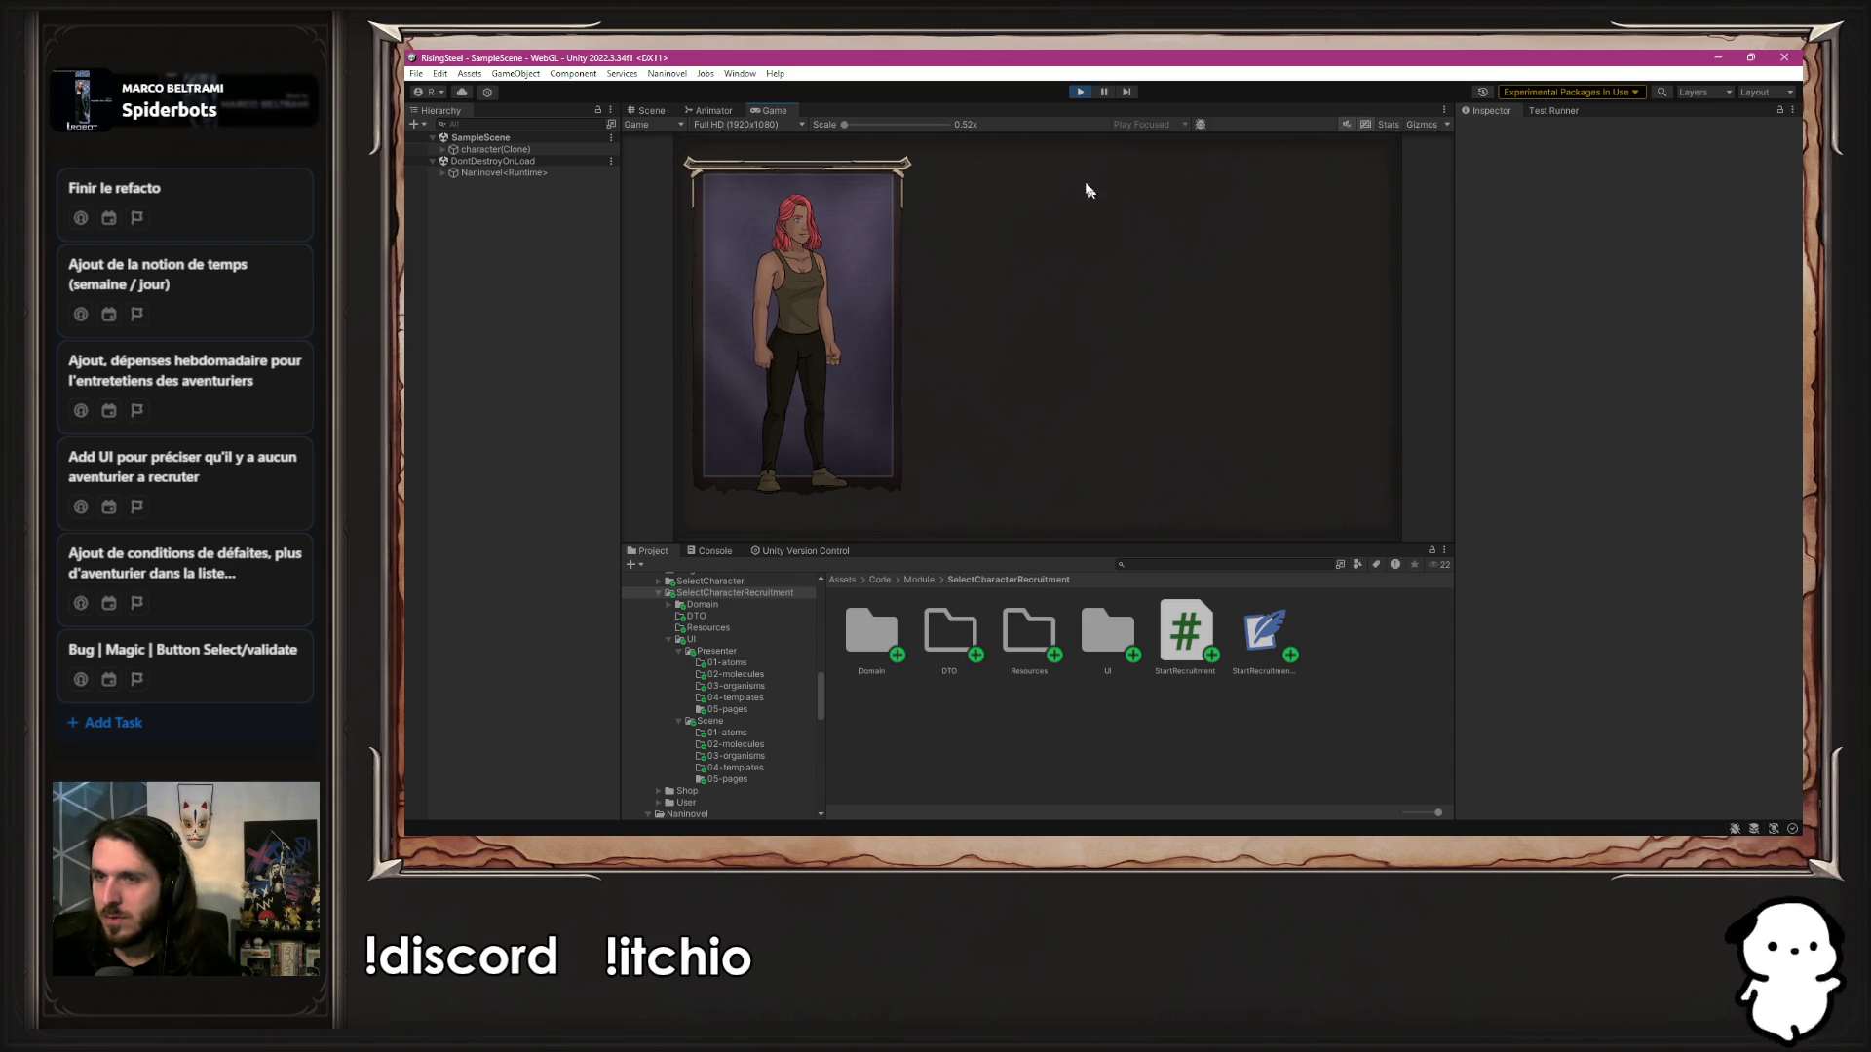
pyautogui.click(1079, 93)
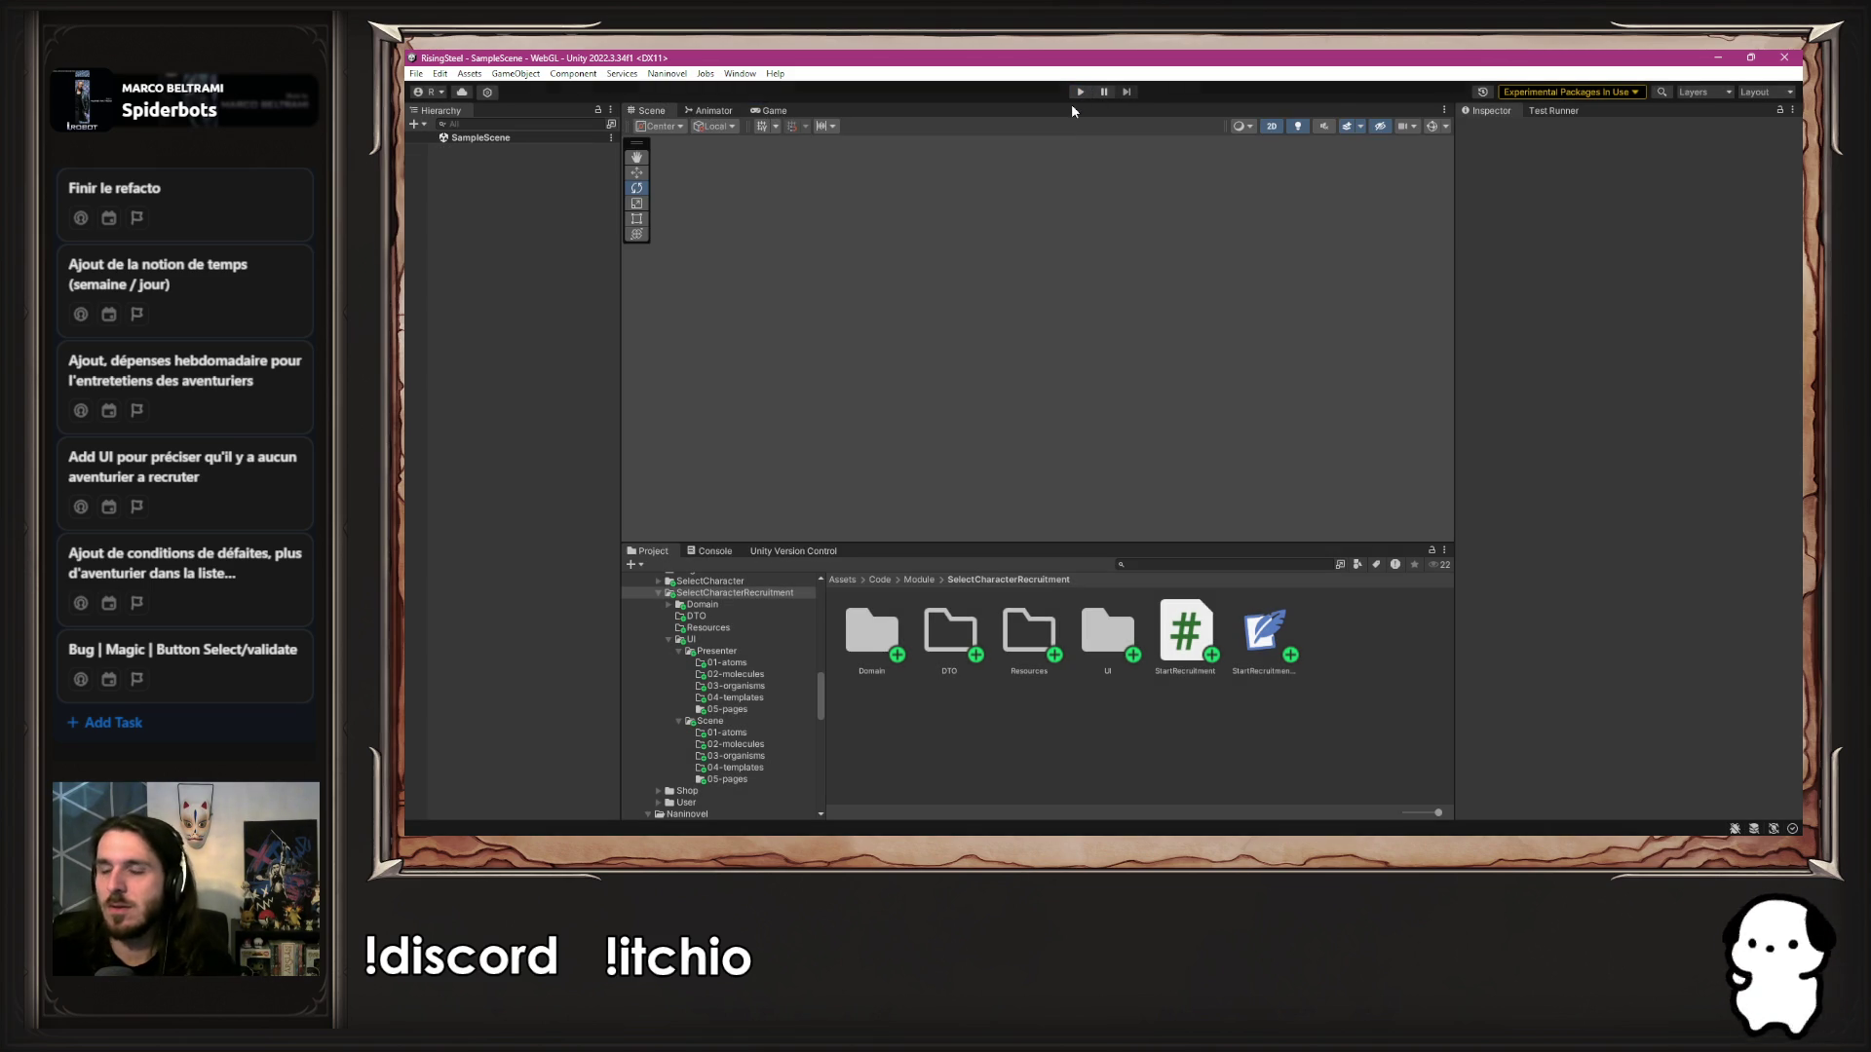
# Remove the openInfoCharacter line from StartRecruitmentModule
pyautogui.click(1265, 643)
pyautogui.doubleClick(1266, 643)
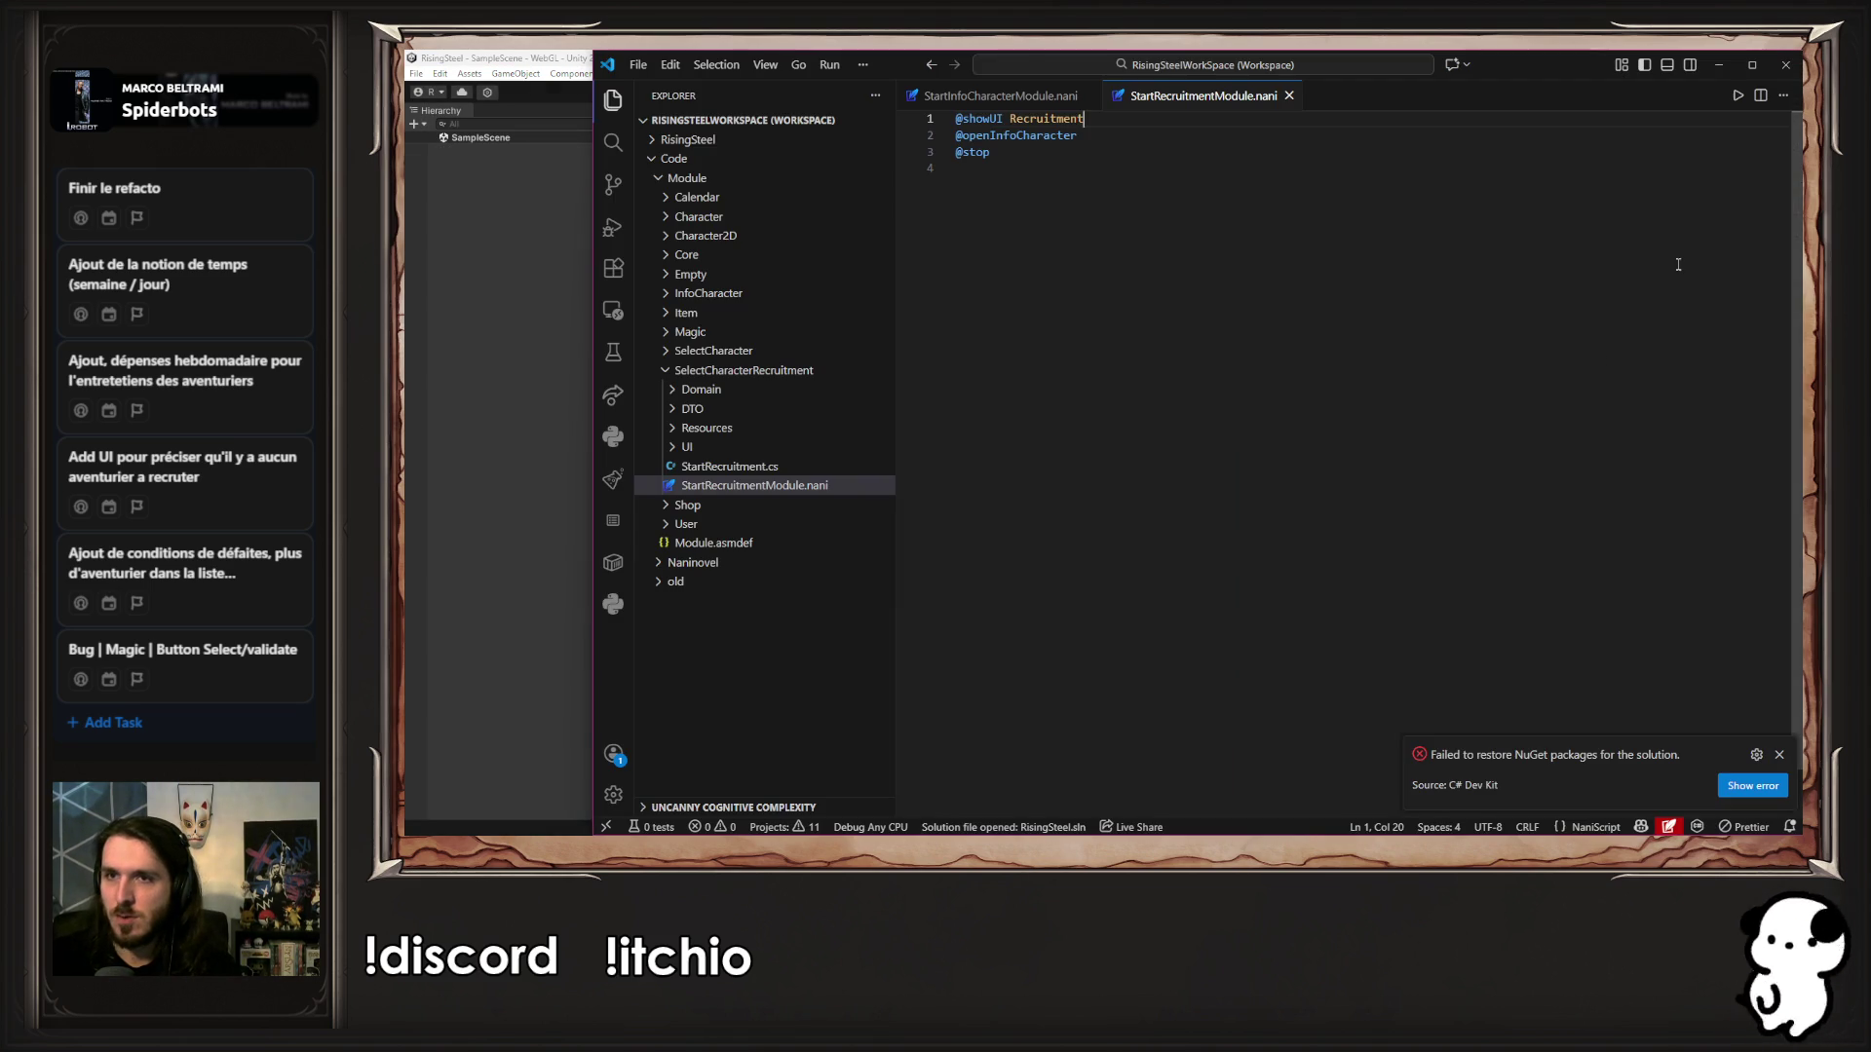
pyautogui.click(1725, 93)
pyautogui.rightClick(1641, 211)
pyautogui.rightClick(1705, 211)
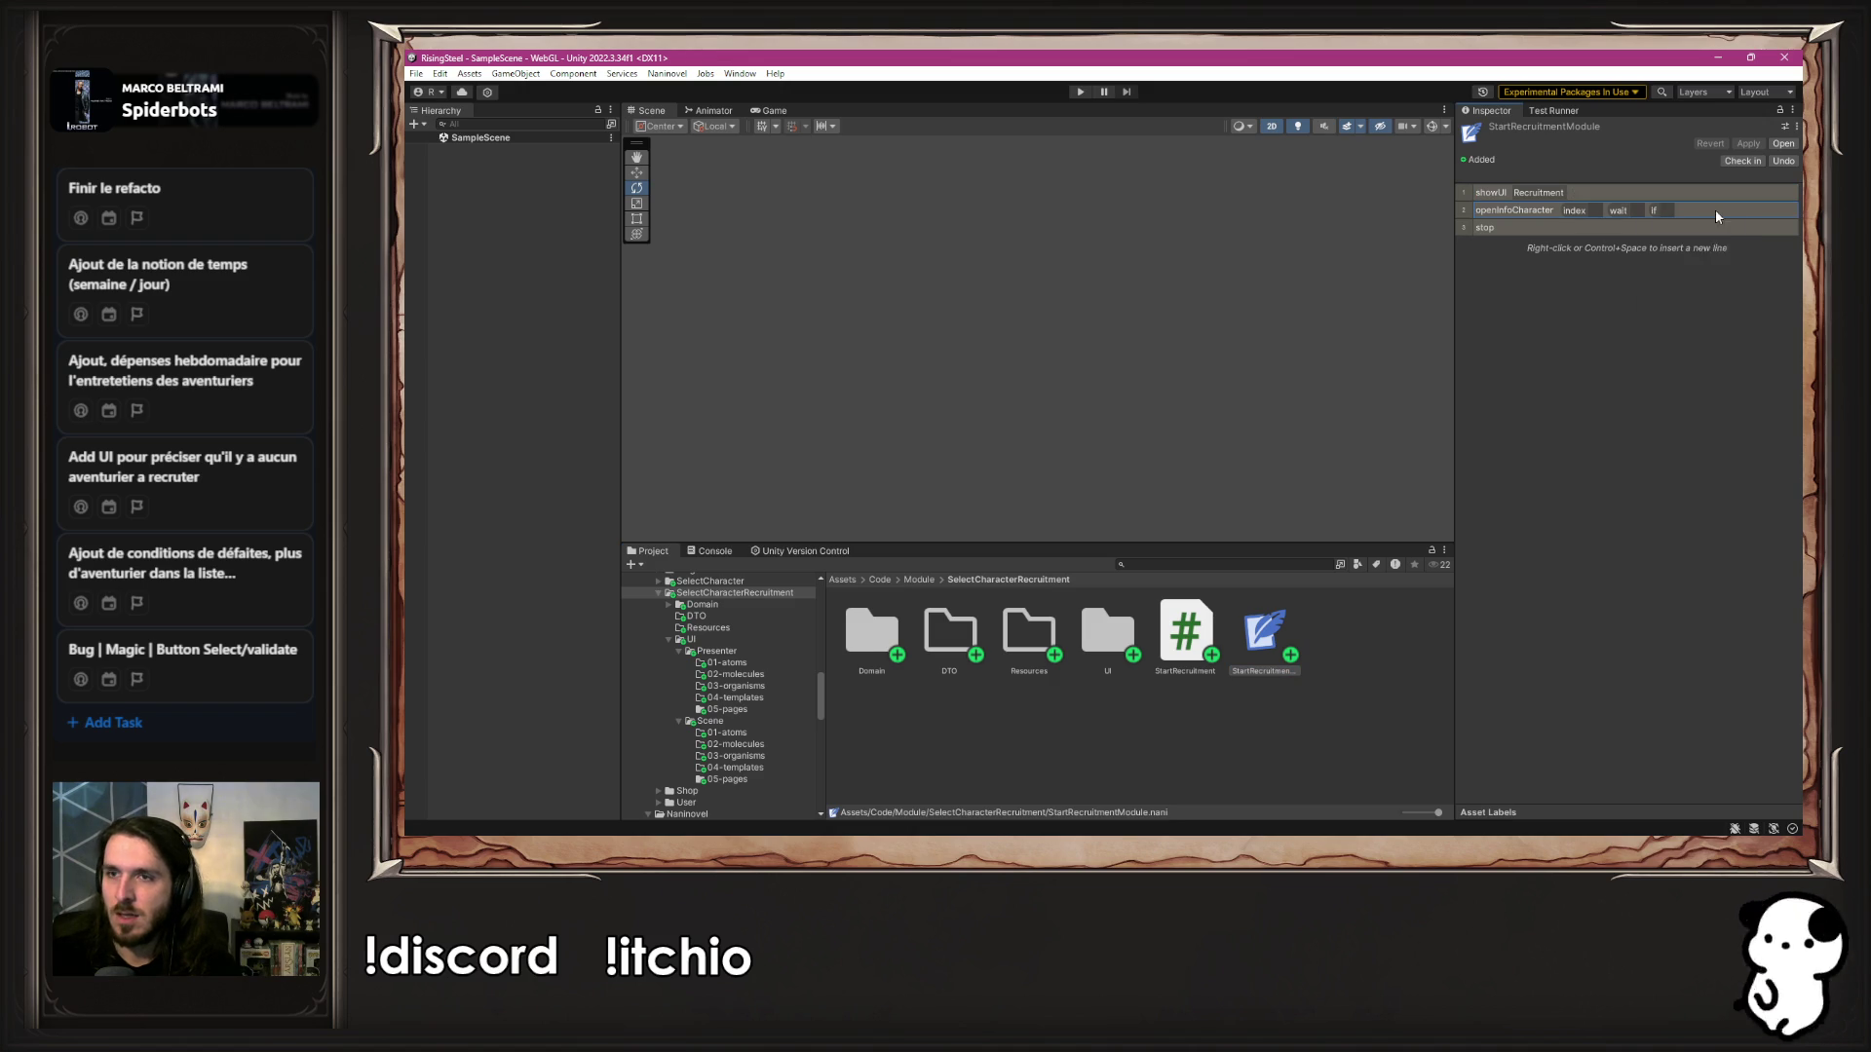
pyautogui.click(1731, 276)
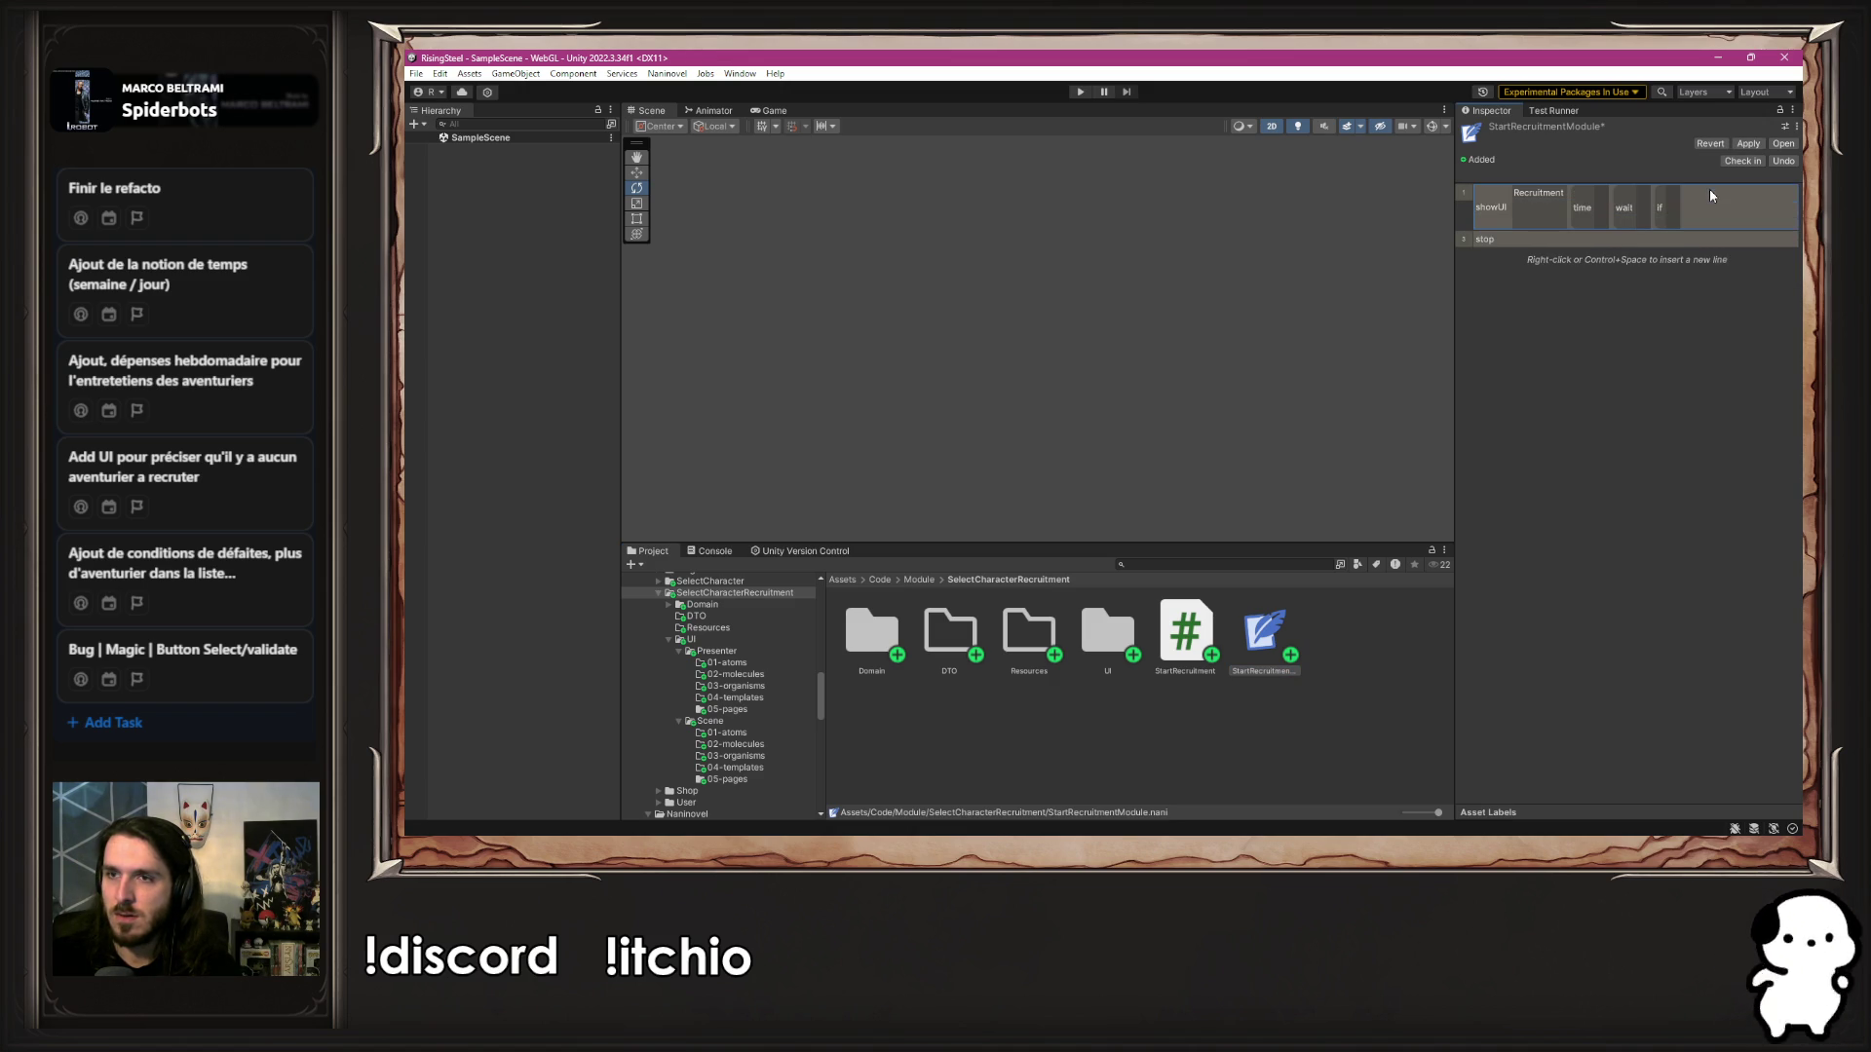
# Insert openRecruitment and drag it below showUI Recruitment
pyautogui.rightClick(1709, 190)
pyautogui.click(1725, 200)
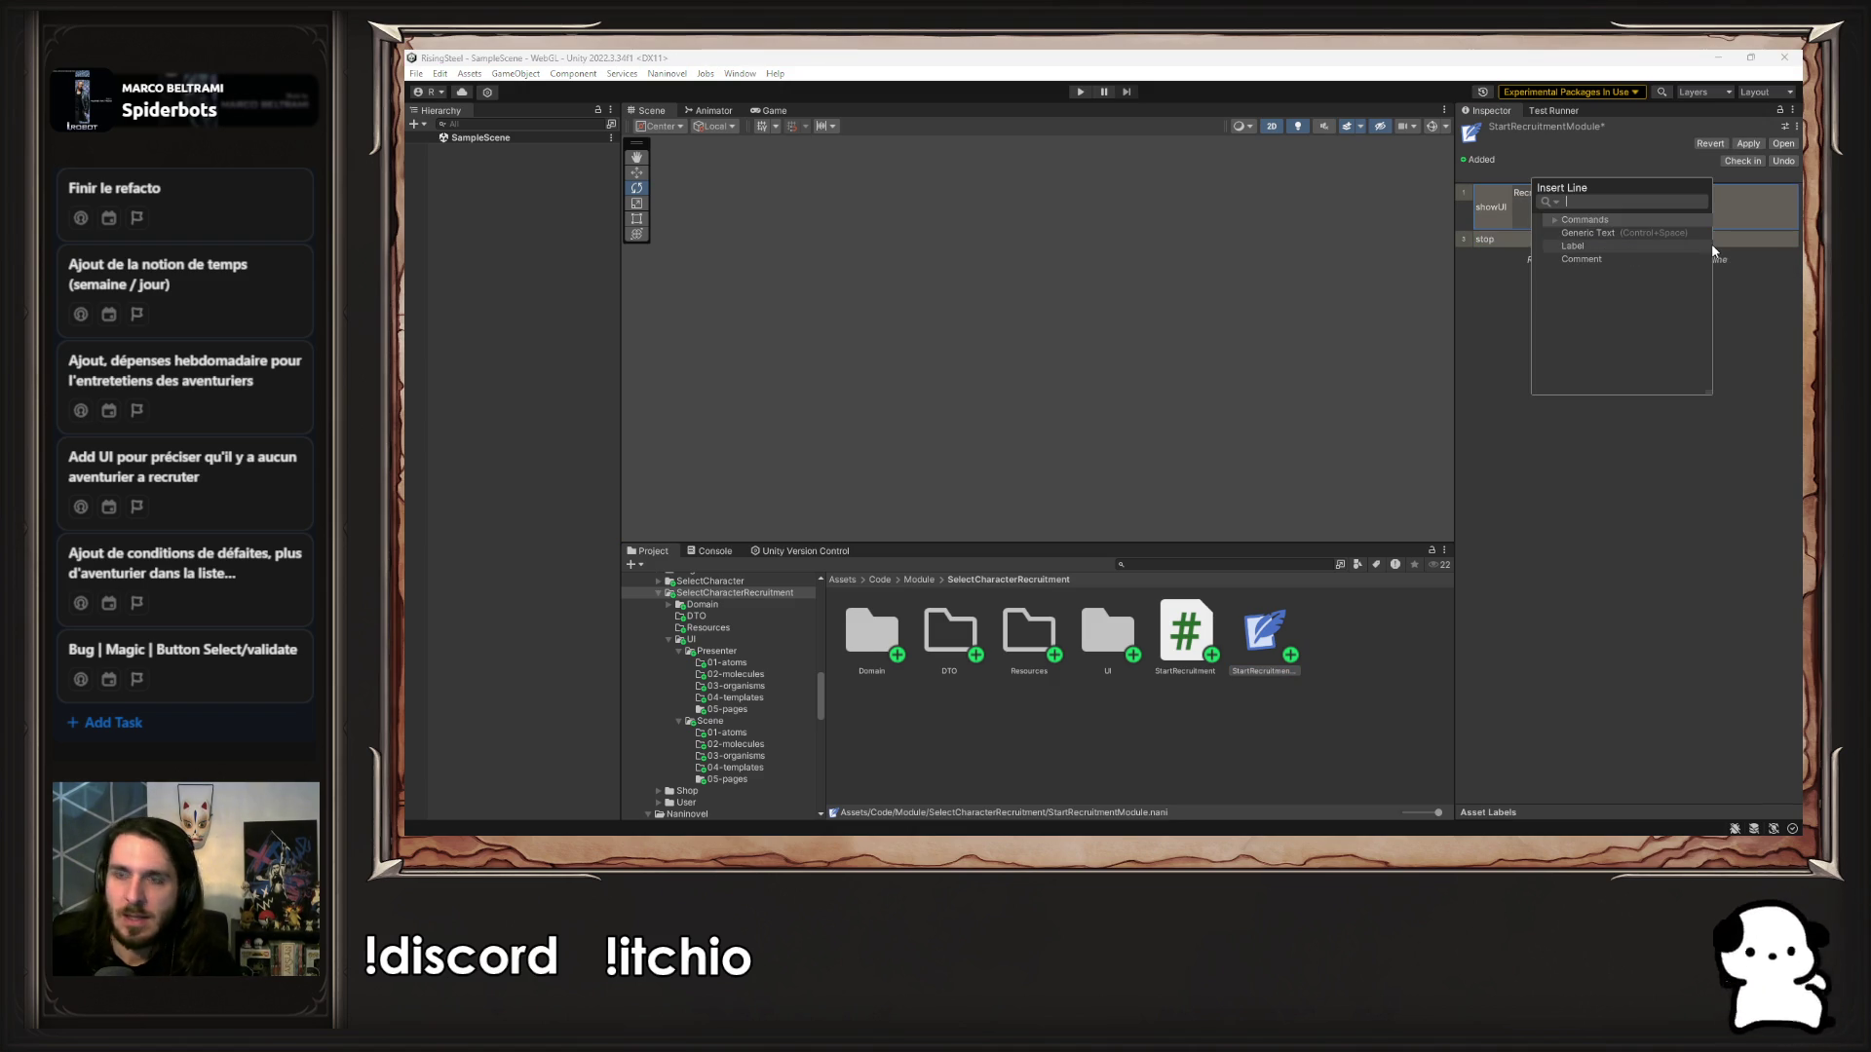
pyautogui.write('open')
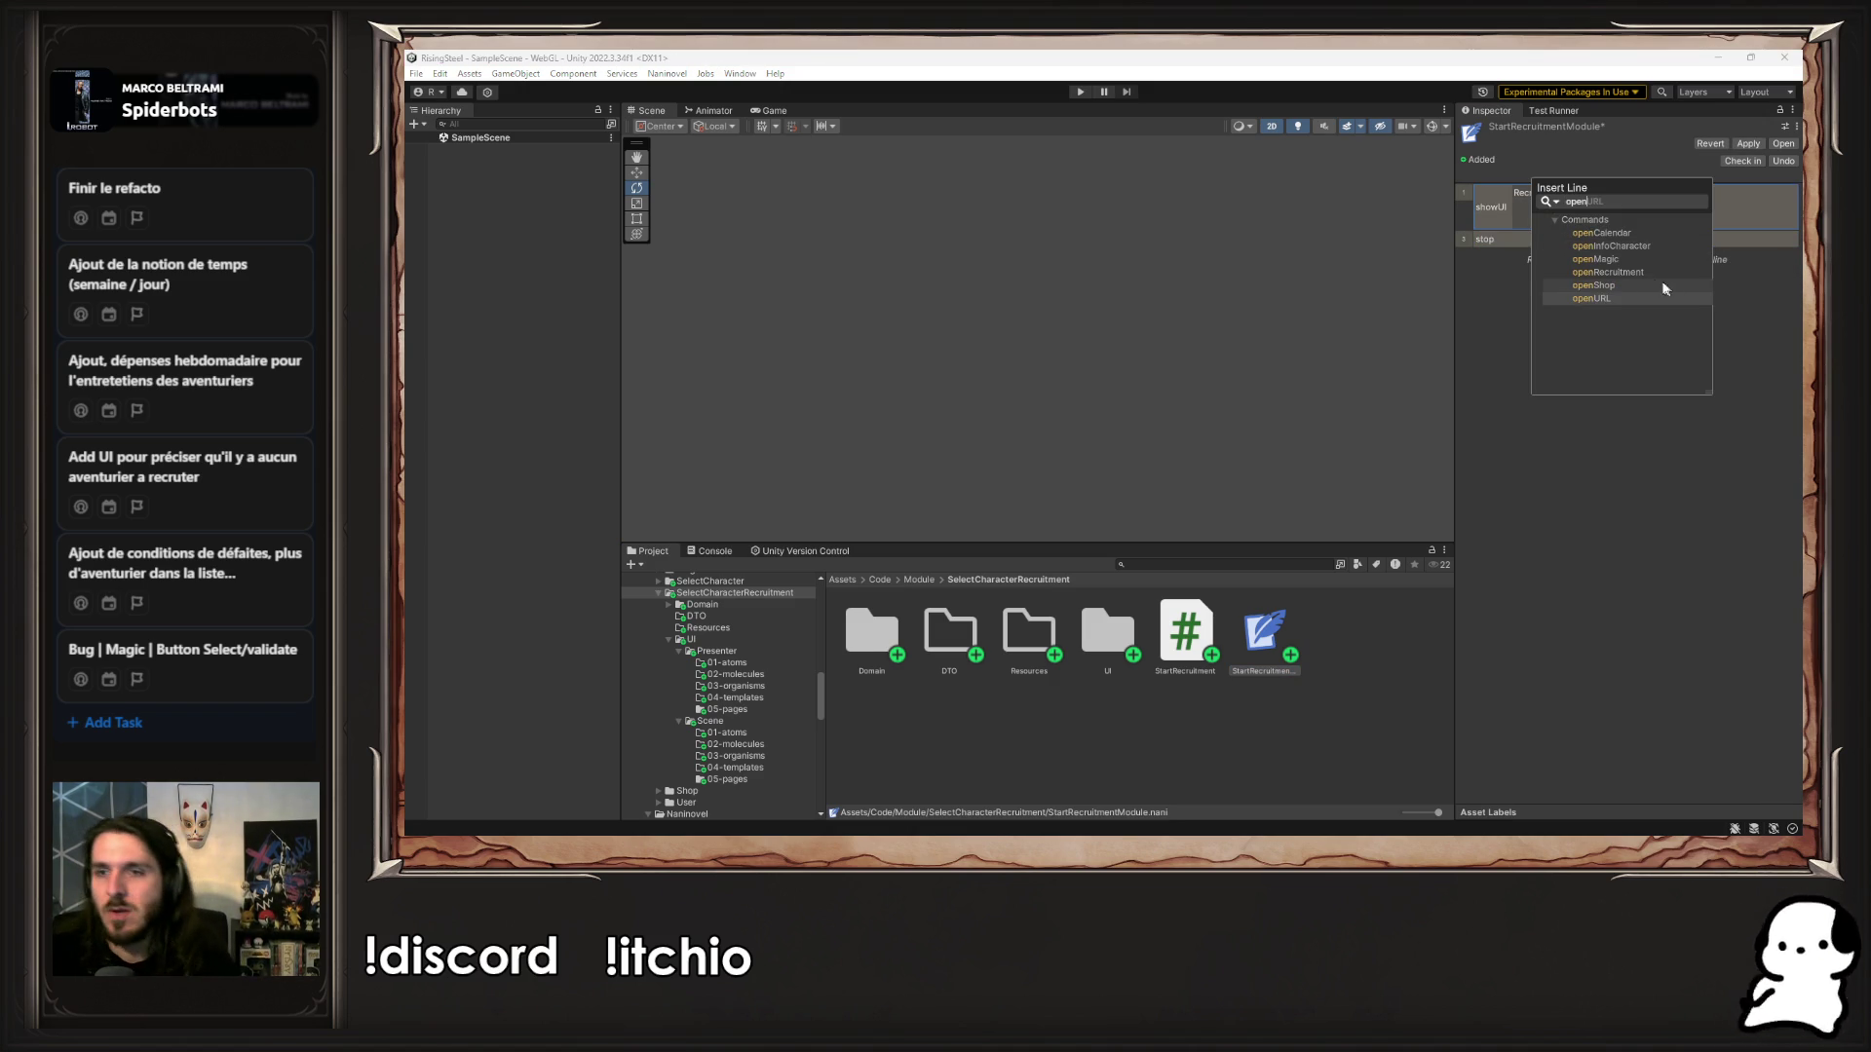
pyautogui.click(1646, 270)
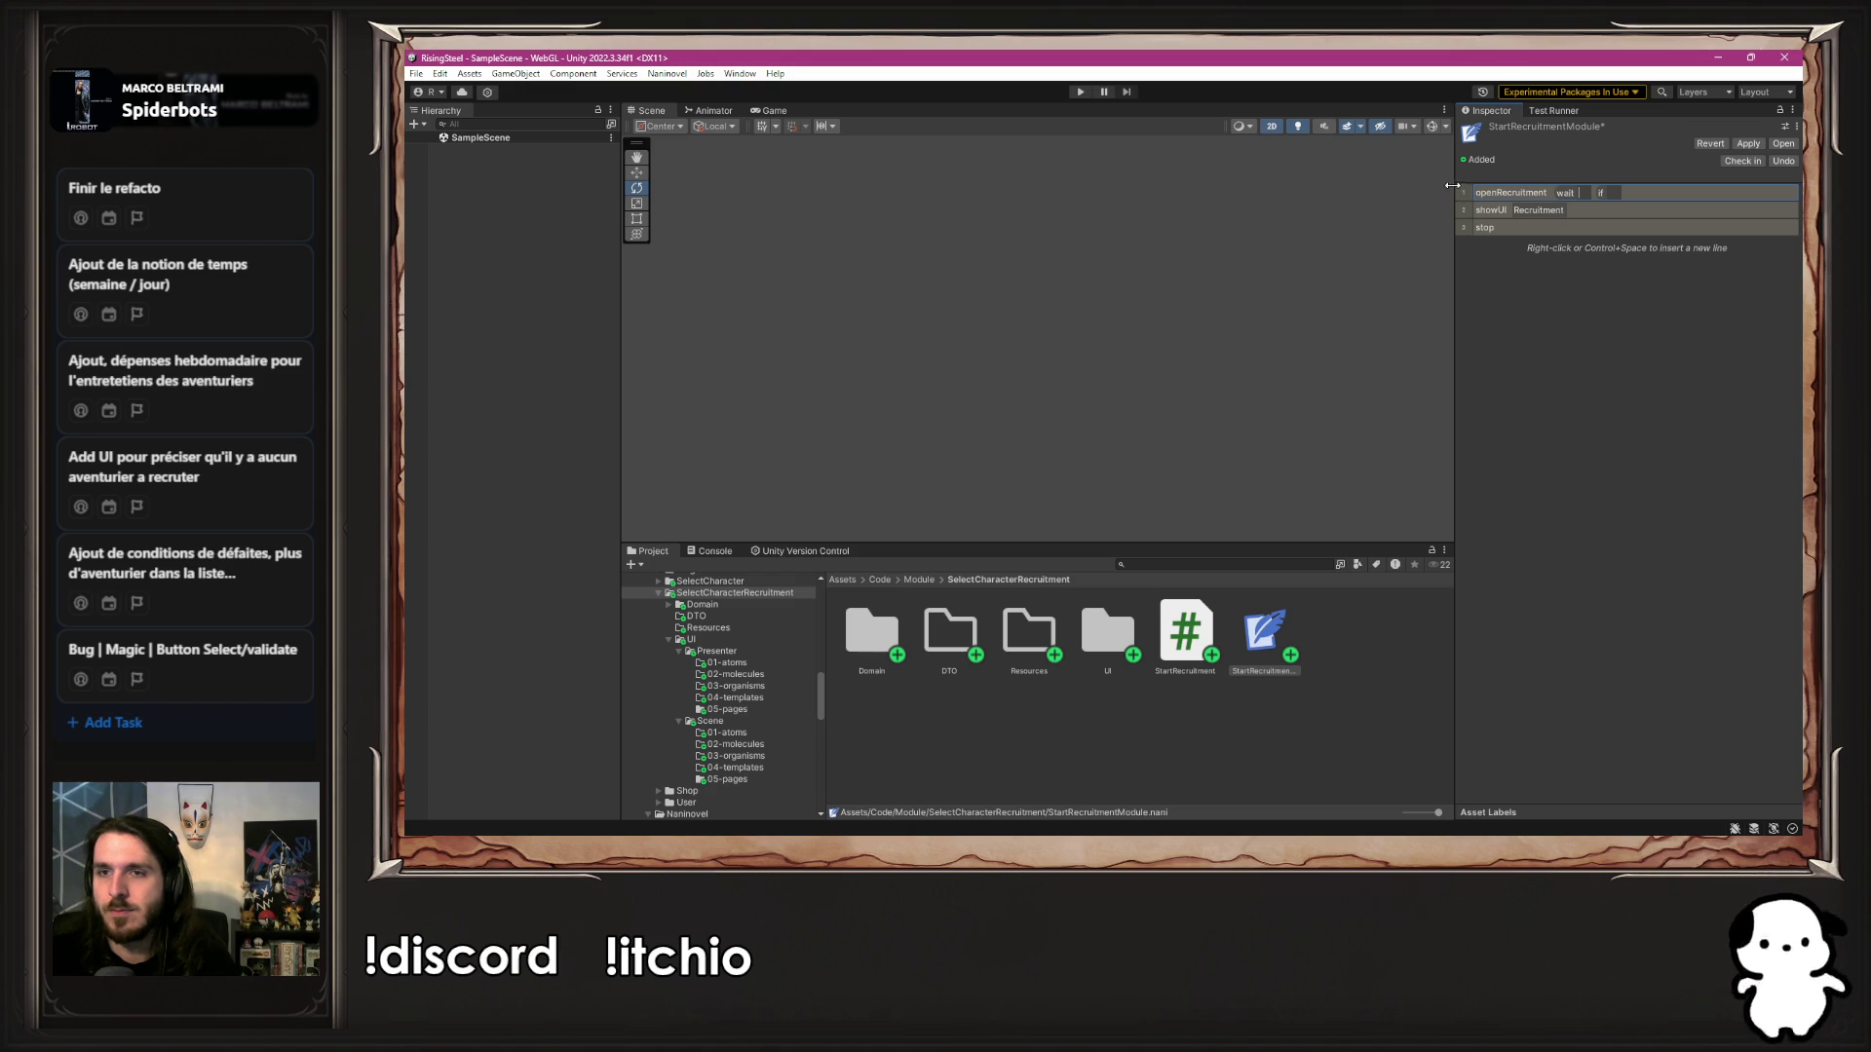
pyautogui.moveTo(1463, 192); pyautogui.dragTo(1452, 211)
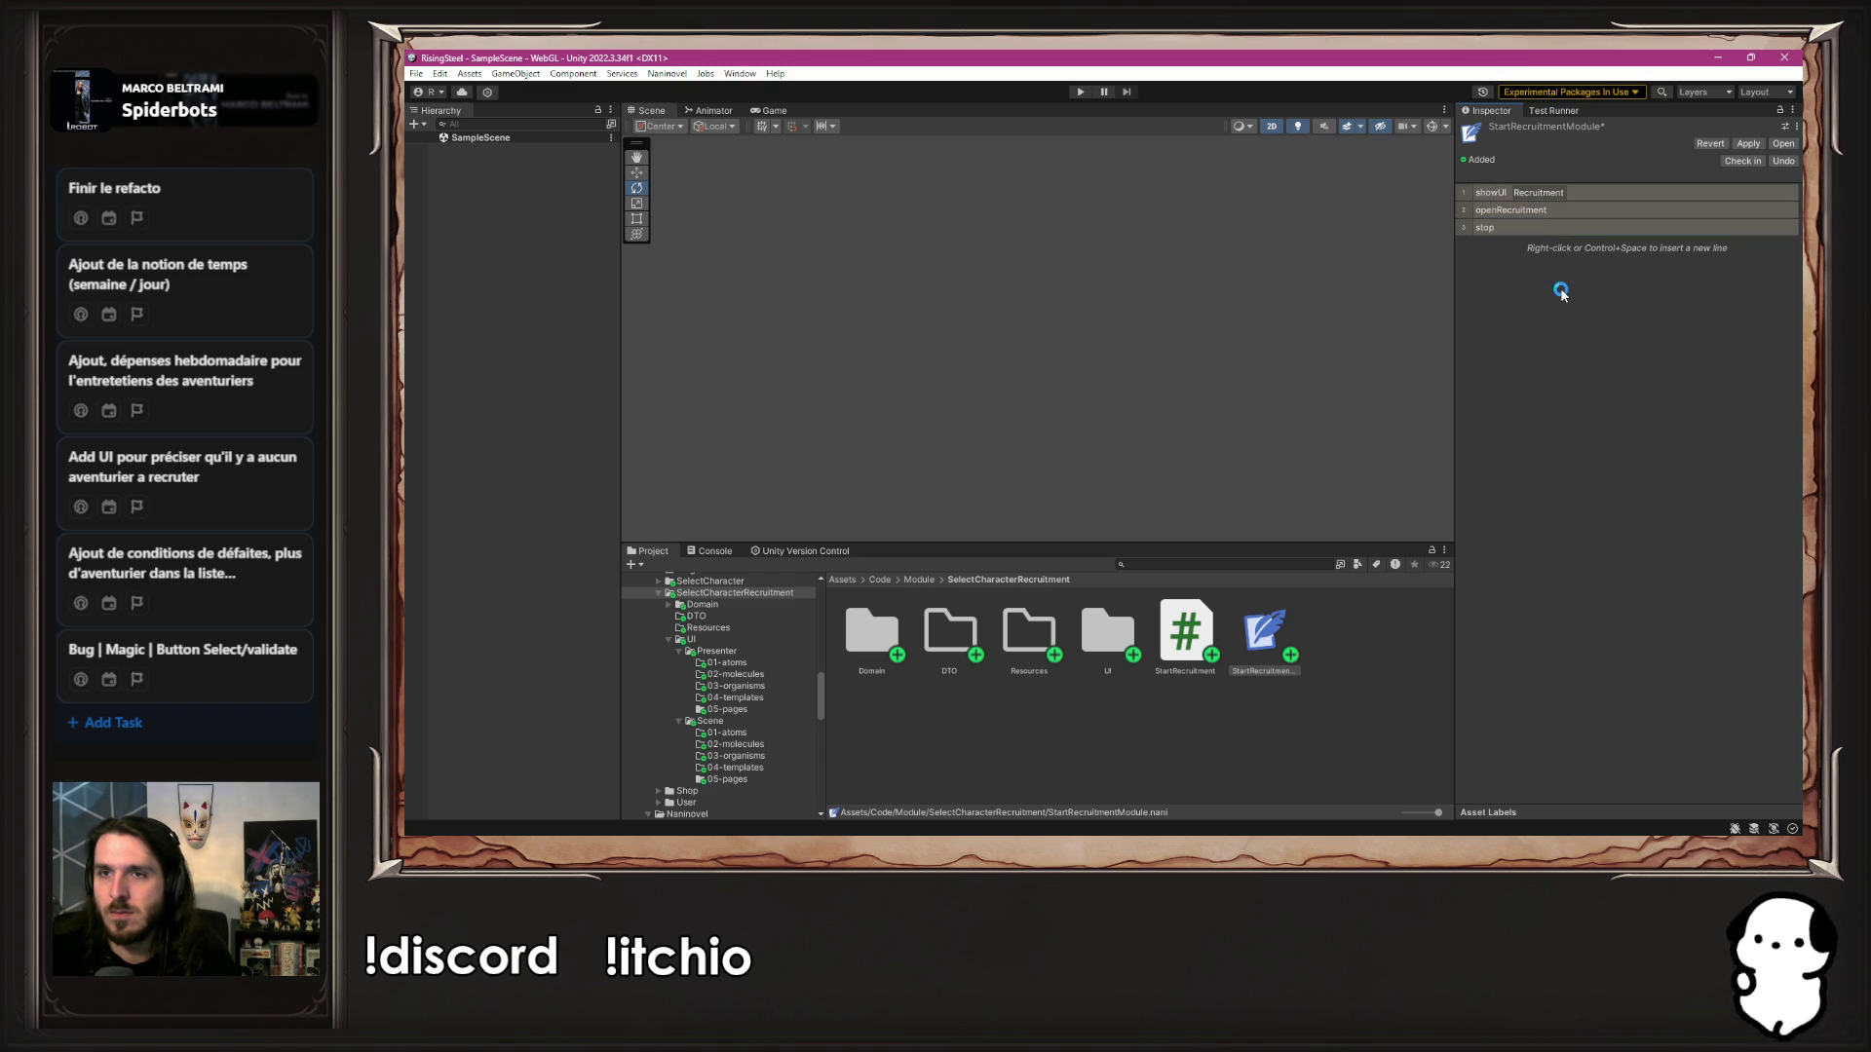
pyautogui.click(1118, 160)
# Play-test New Game, check the Recruitment screen shows two candidate cards, close it, and stop playing
pyautogui.click(1080, 91)
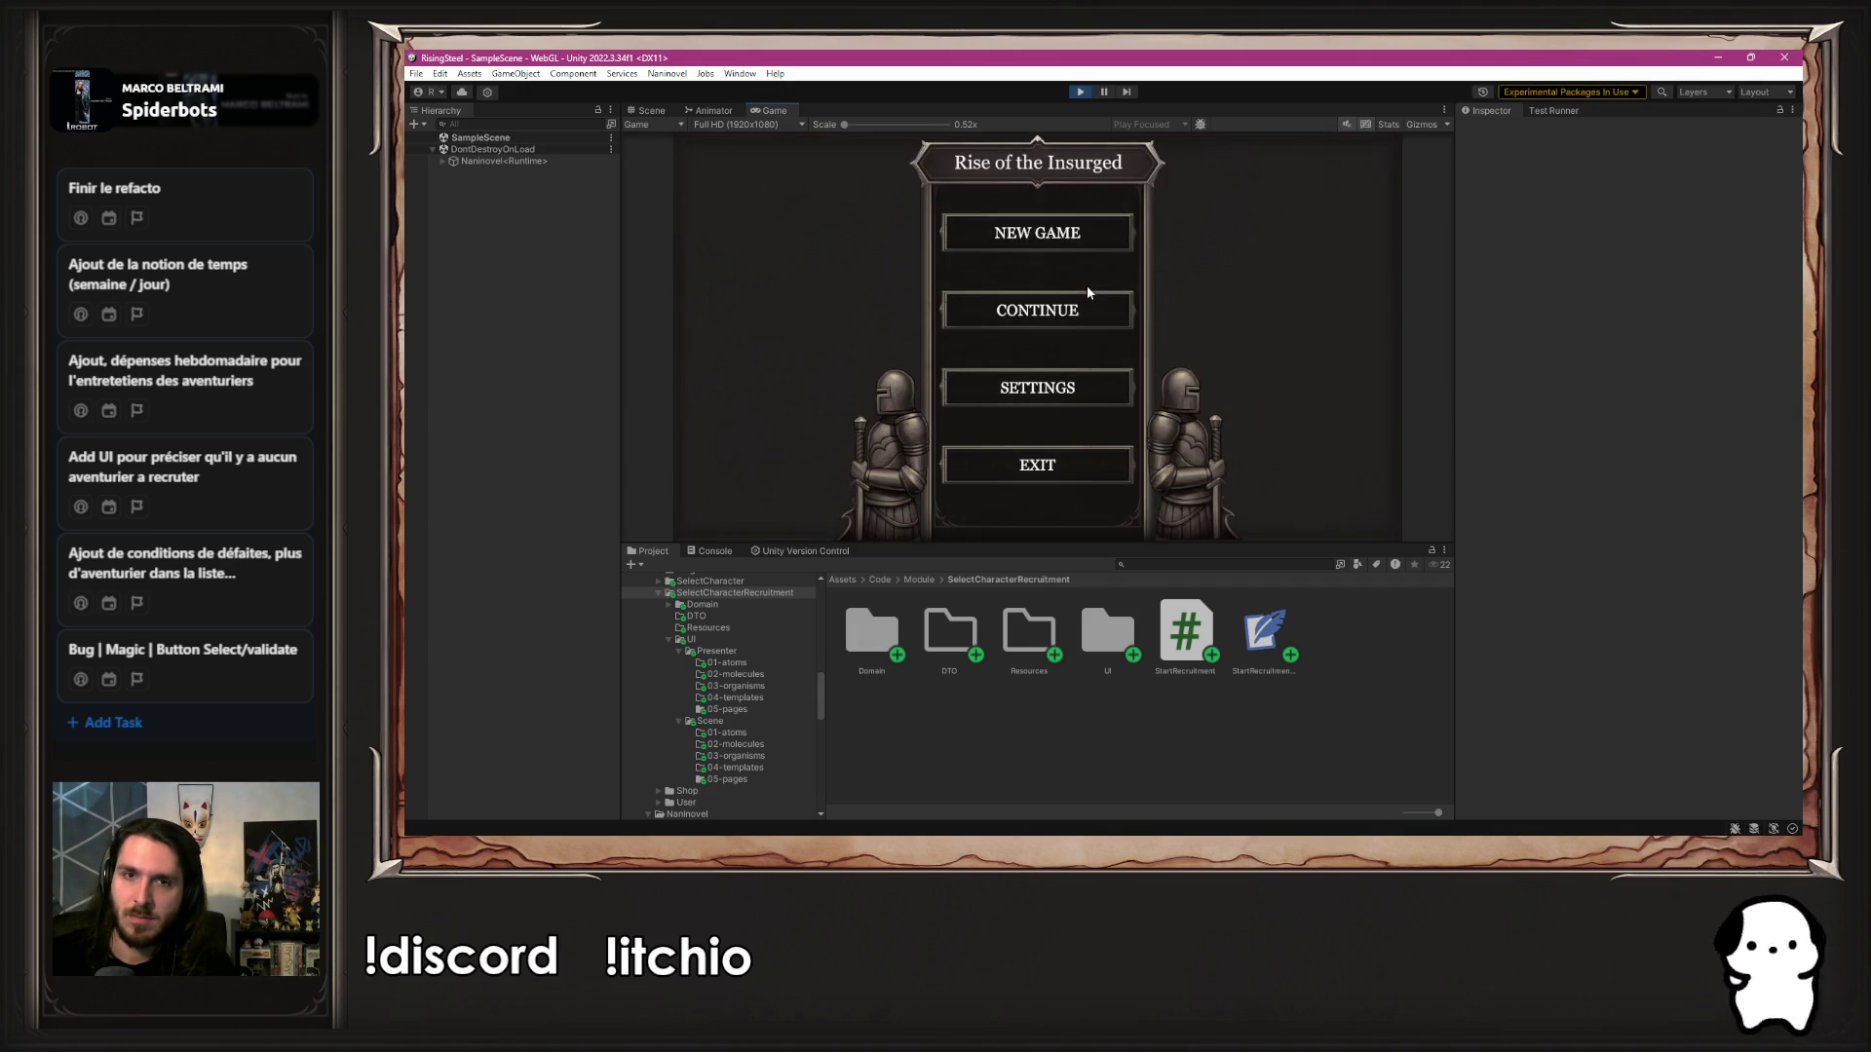
pyautogui.click(975, 232)
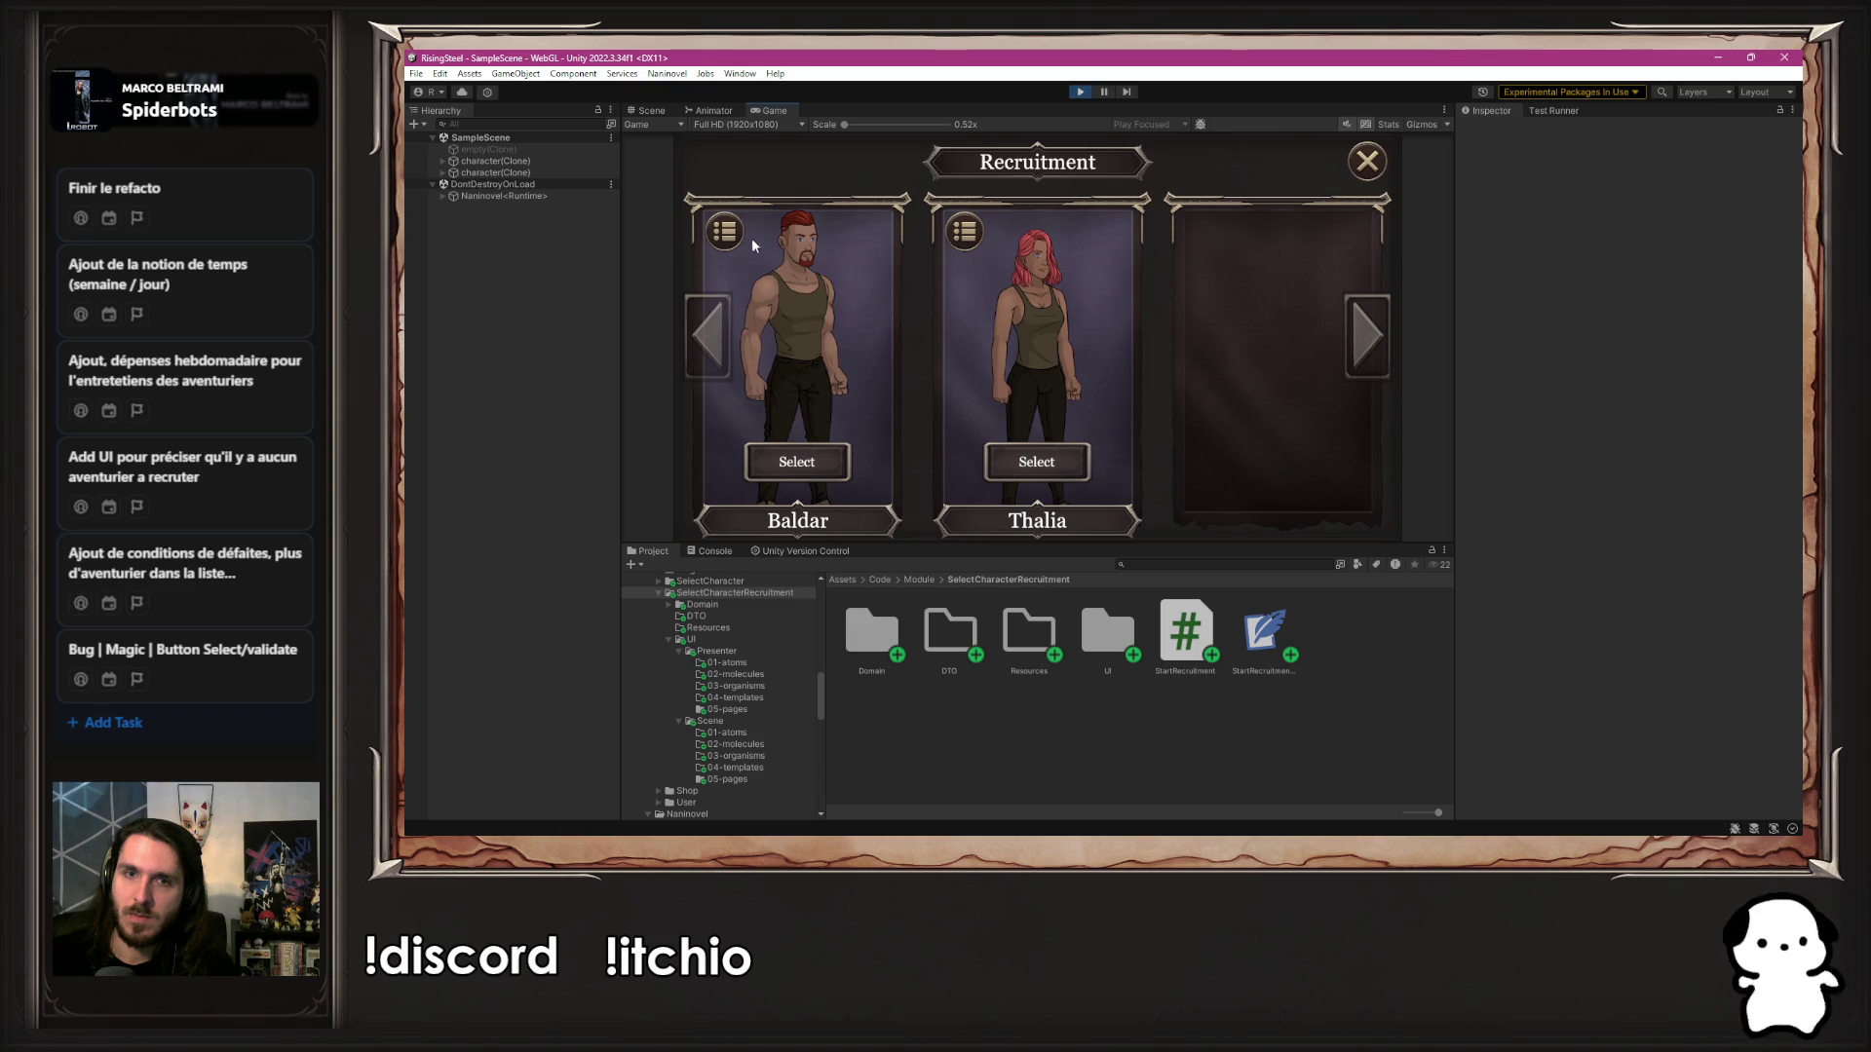
pyautogui.click(722, 229)
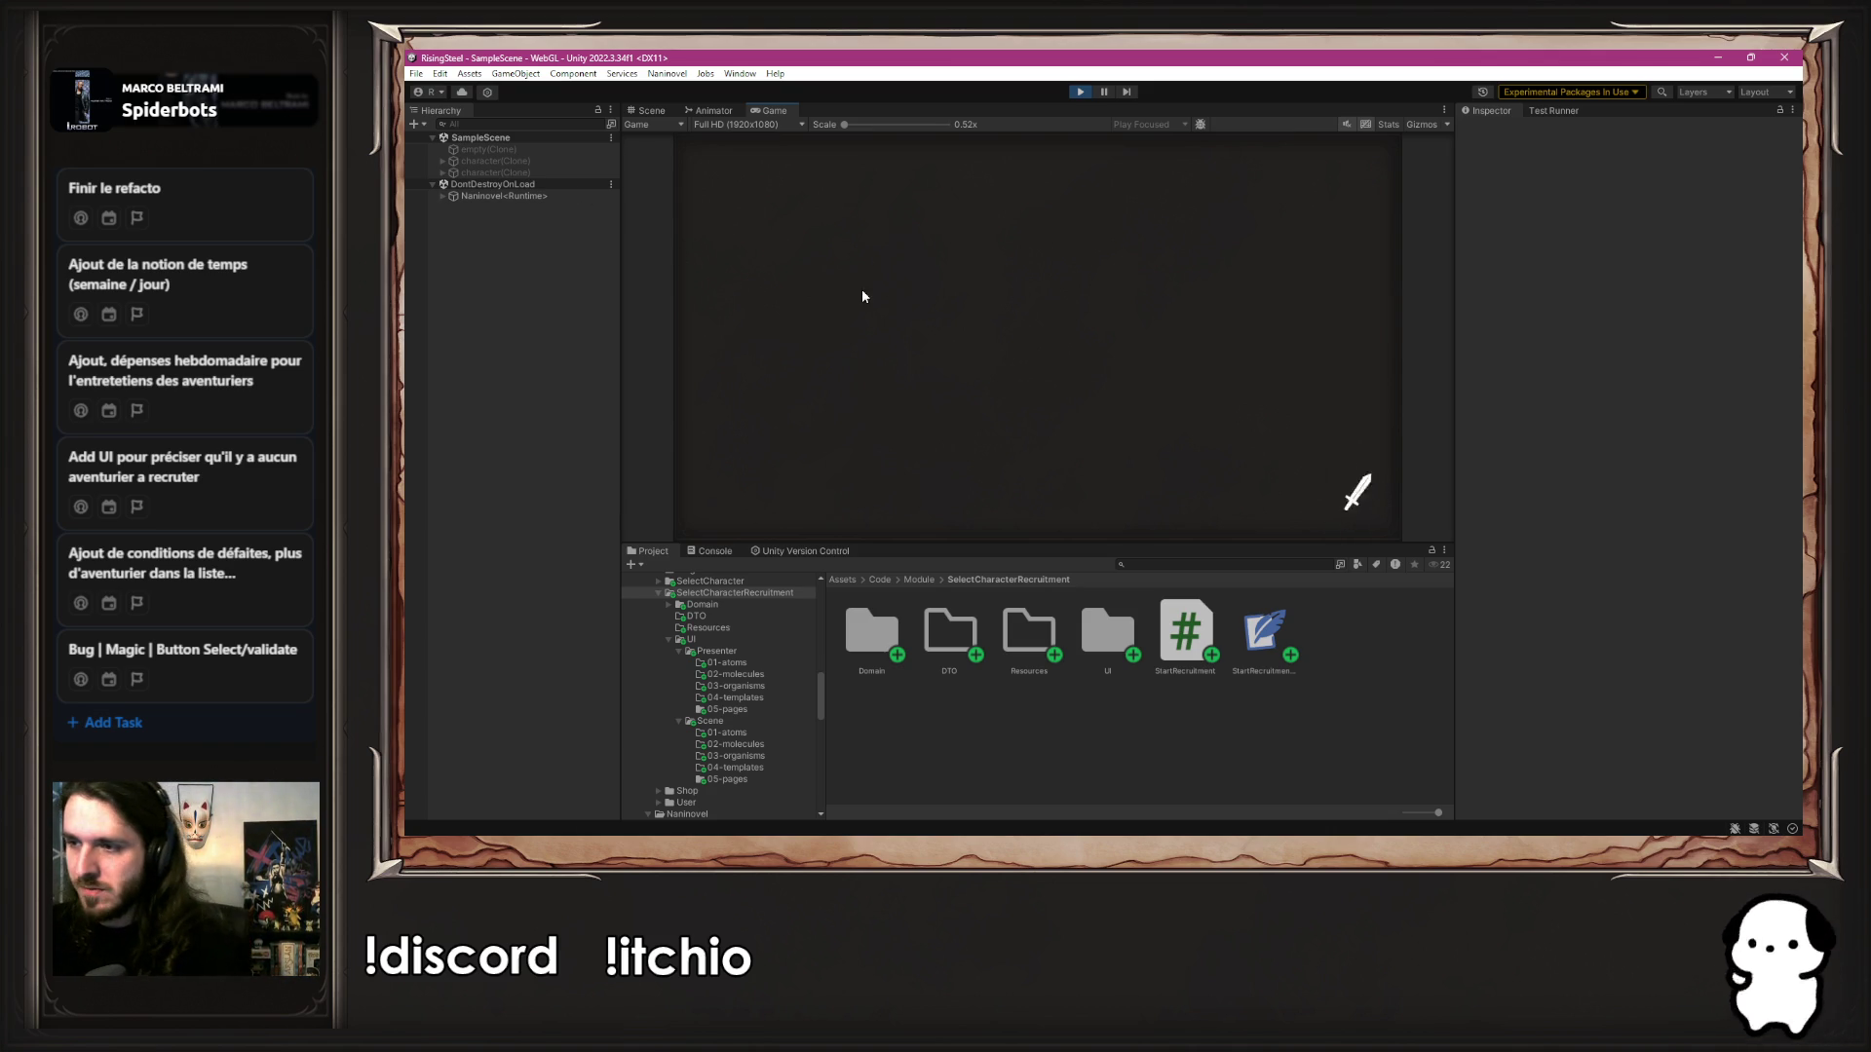
pyautogui.hotkey('ctrl', 'p')
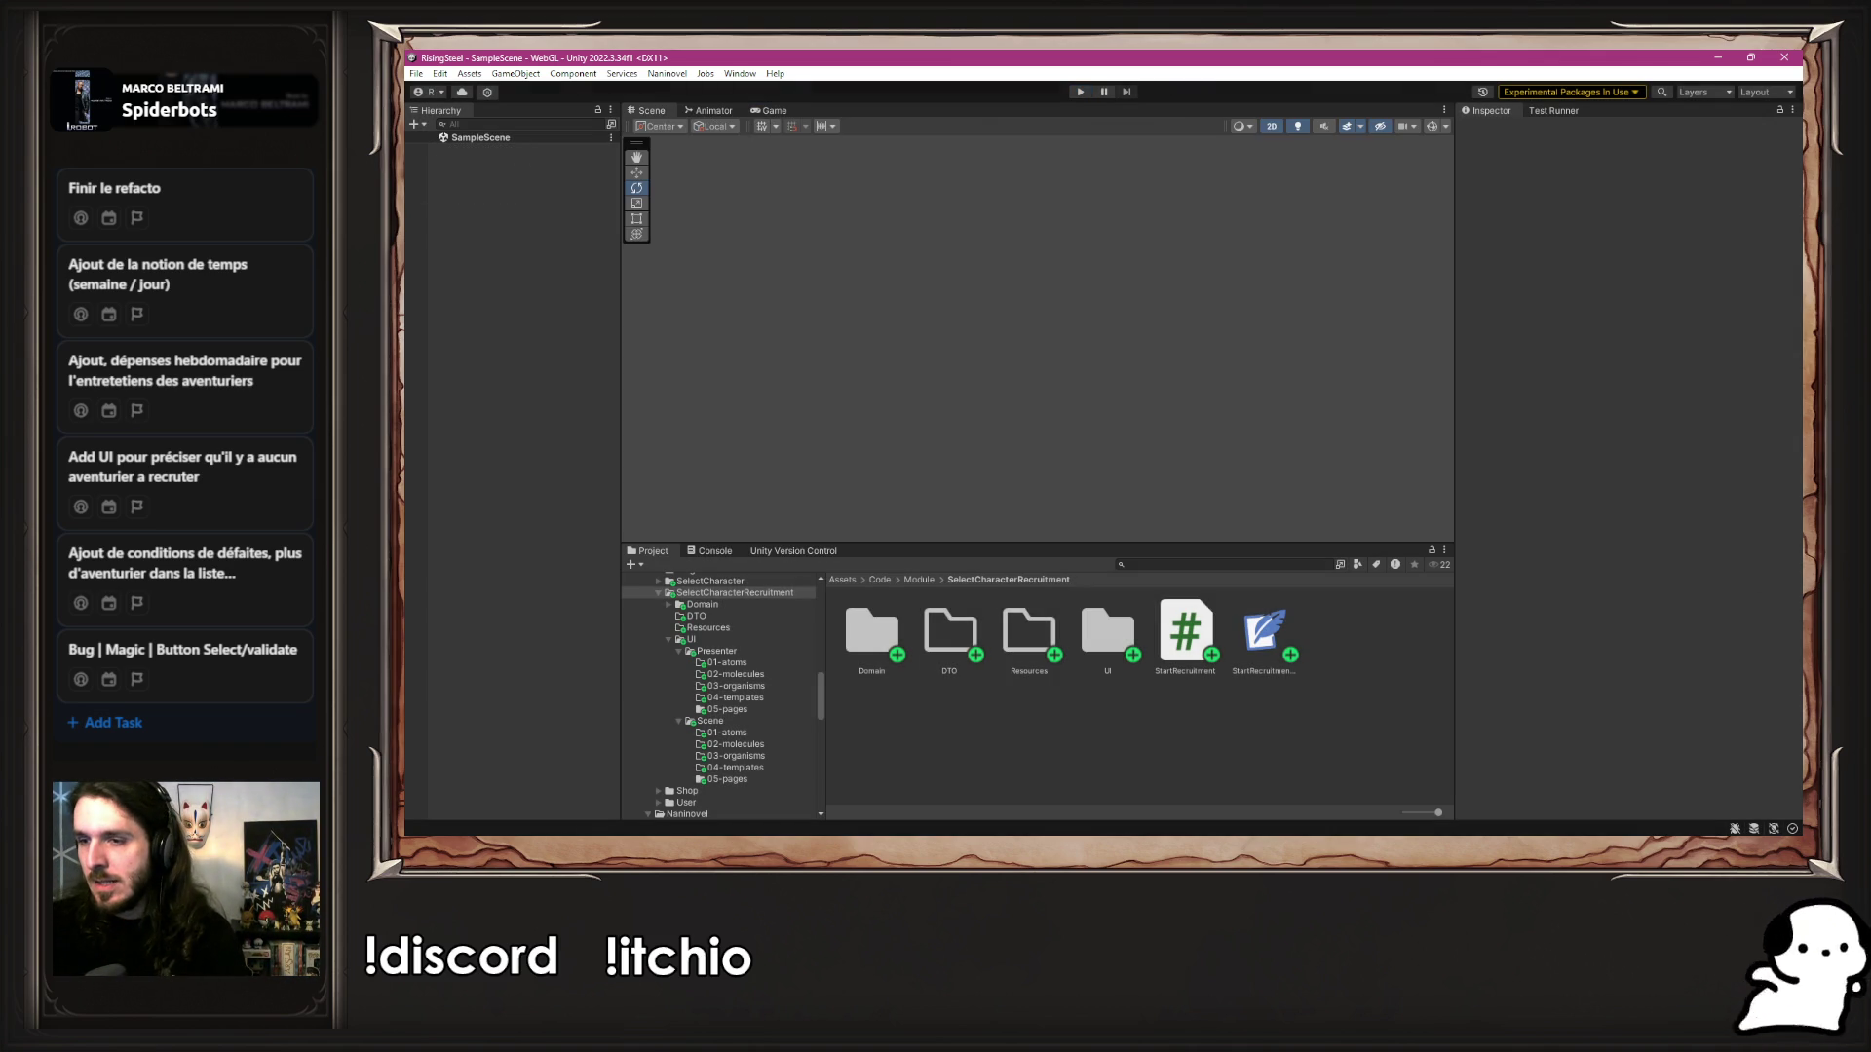